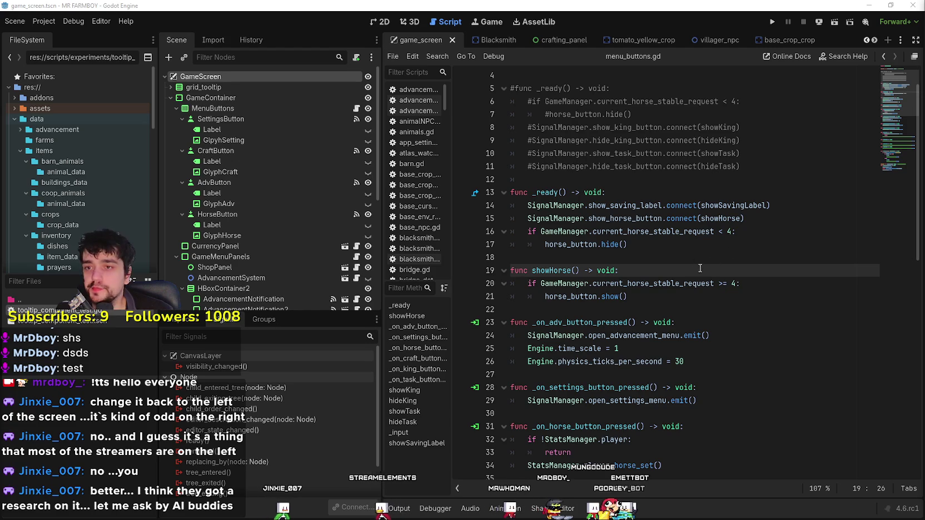
Put the caret at the end of line 12 in menu_buttons.gd and launch the game in debug
key(Up)
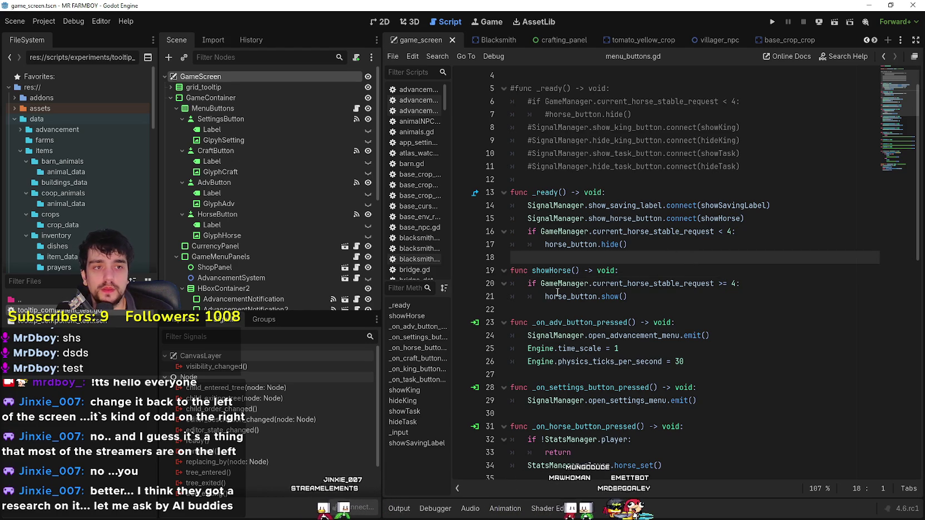
scroll(239, 252, down, 3)
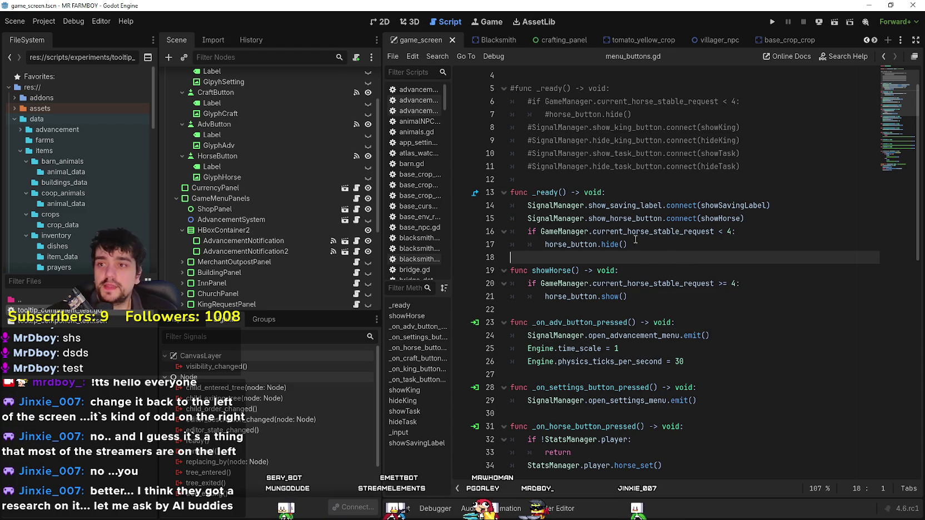
click(653, 179)
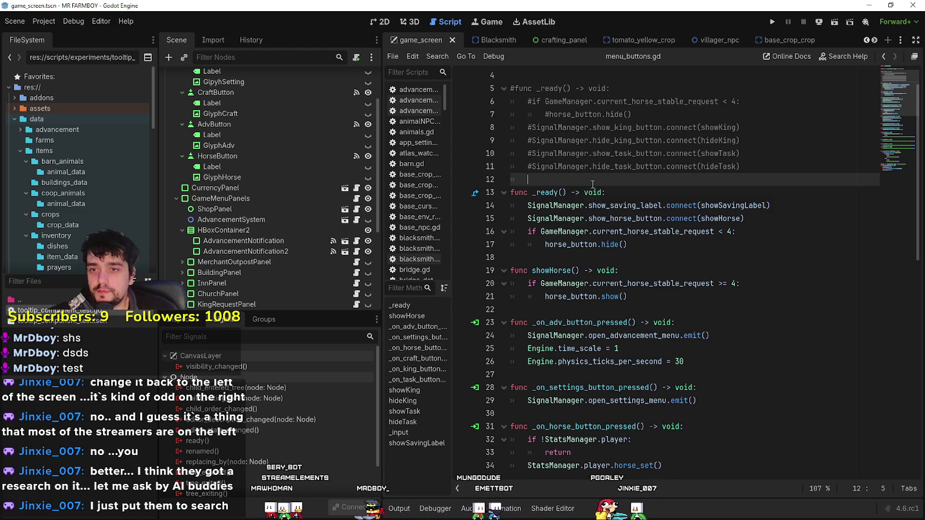
click(772, 22)
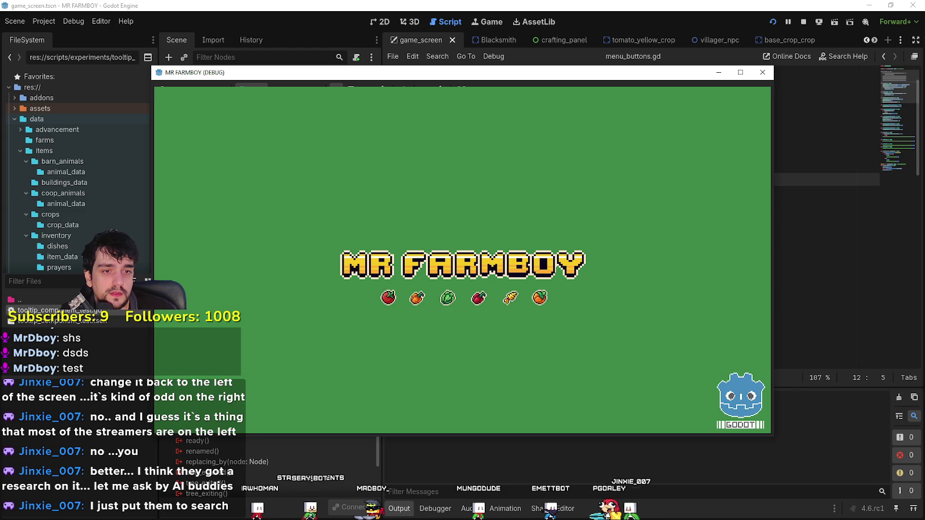
View the saved-games list via Continue, then stop the debug game with F8
click(763, 72)
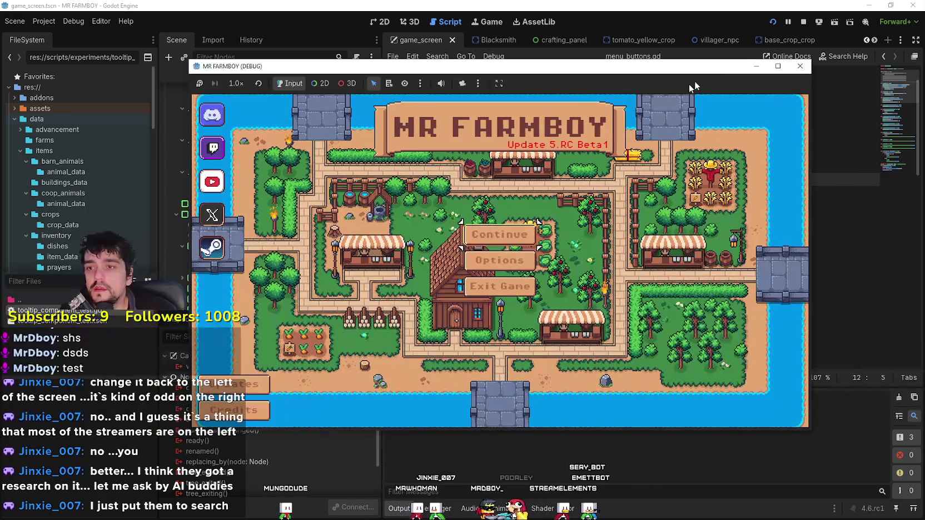
click(519, 236)
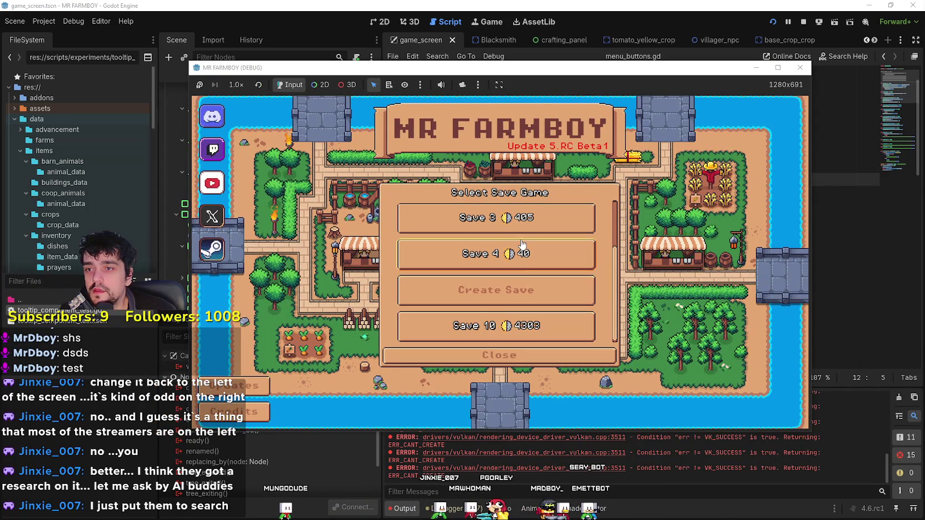
key(F8)
scroll(701, 442, up, 3)
scroll(581, 449, down, 3)
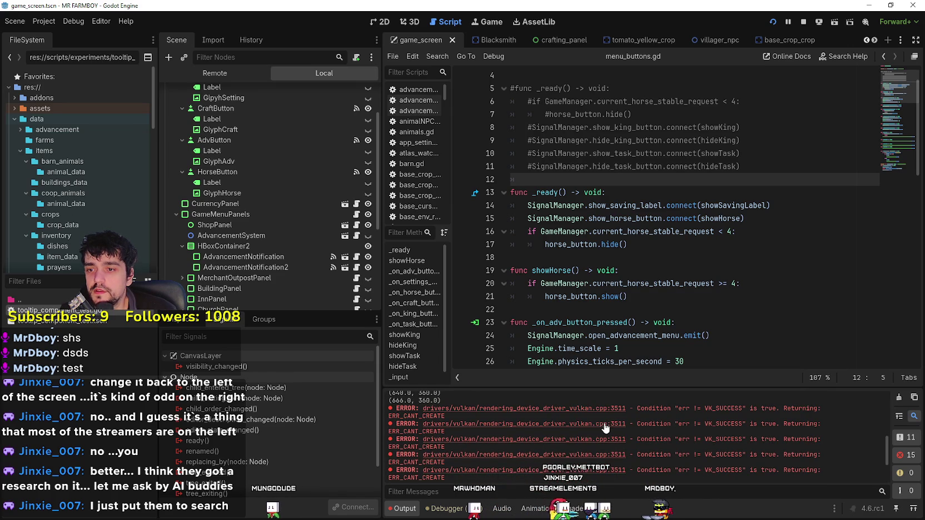
Select the Vulkan ERR_CANT_CREATE error line in Output, click line 17, and open the Project menu
scroll(605, 451, down, 2)
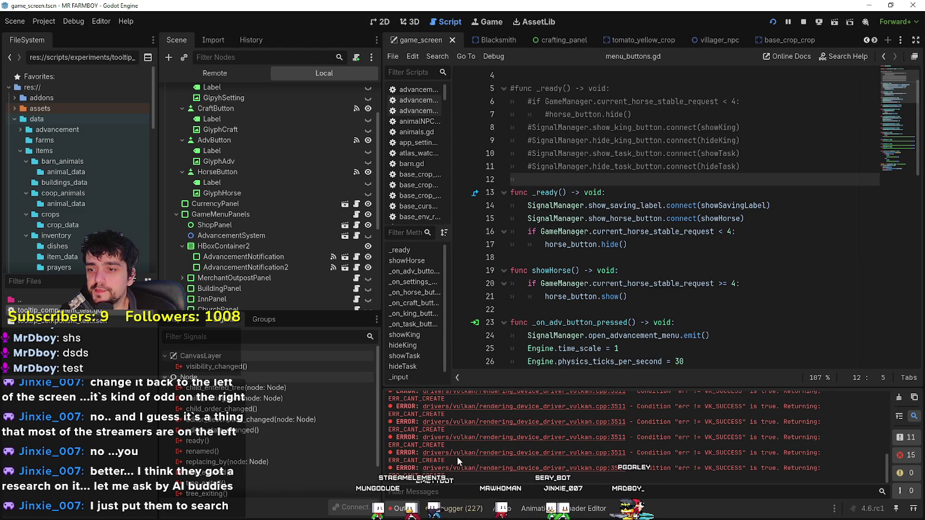
drag(455, 459, 396, 452)
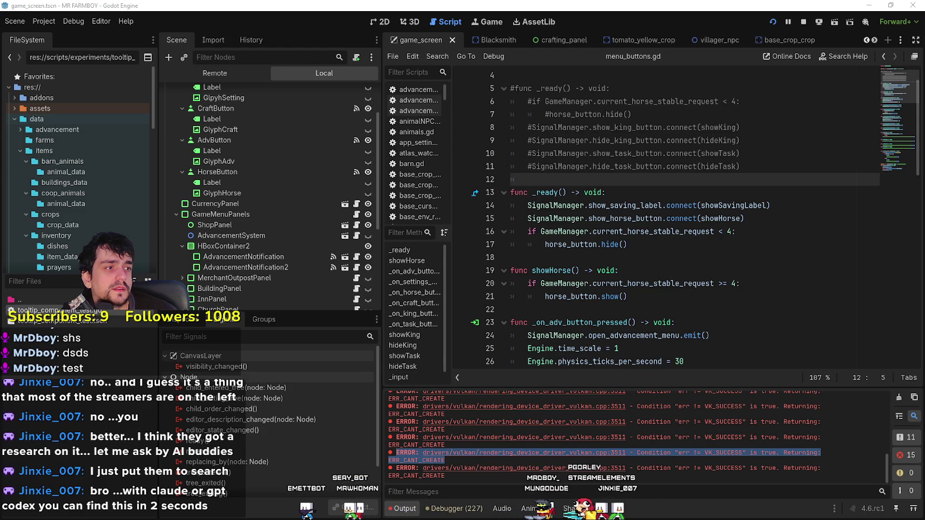
click(608, 245)
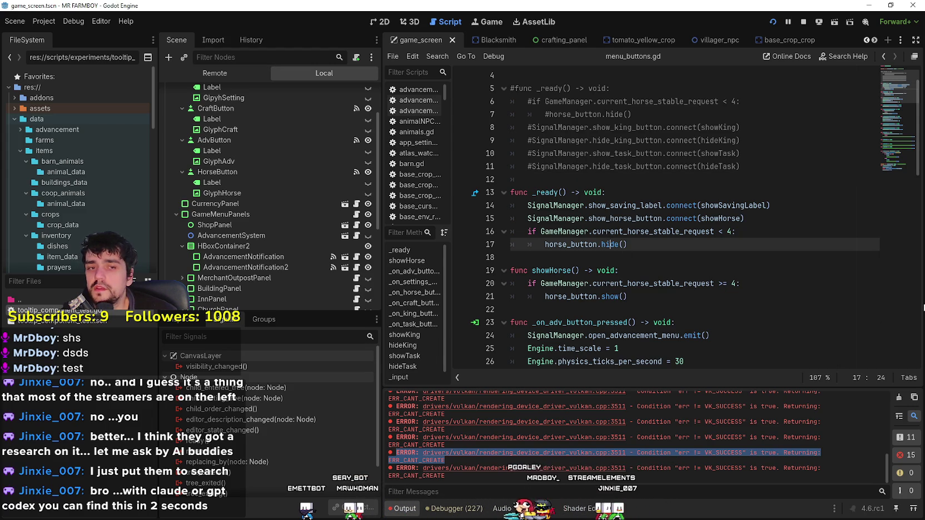
click(44, 21)
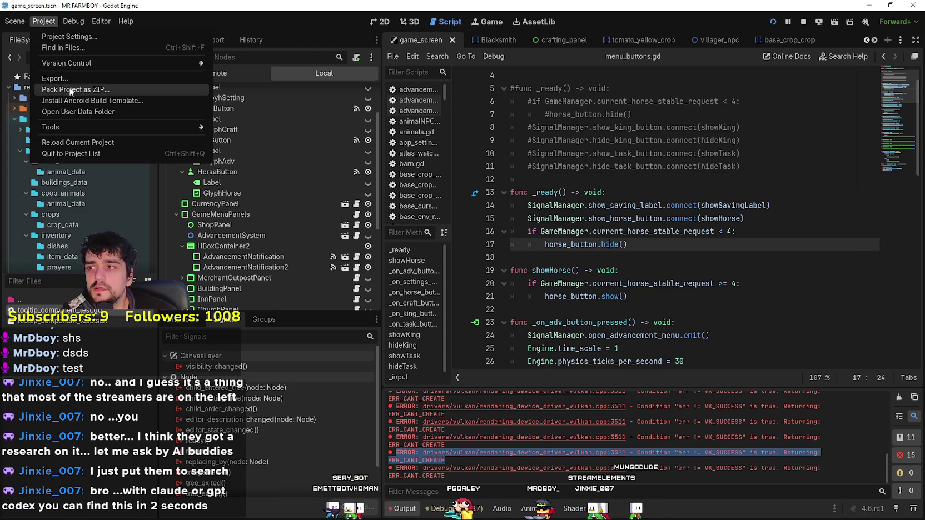
In Project Settings > Rendering Device, keep Driver.windows on vulkan rather than d3d12, then close
click(67, 37)
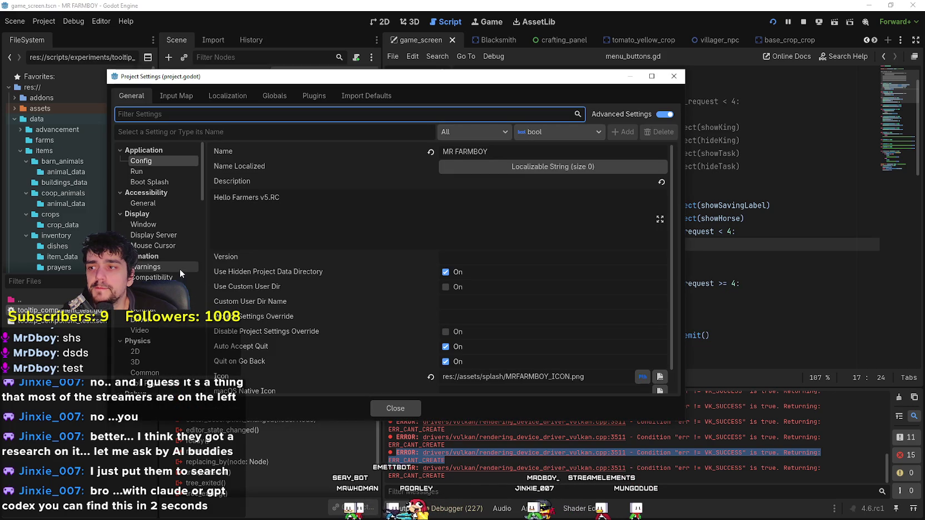
scroll(179, 271, down, 5)
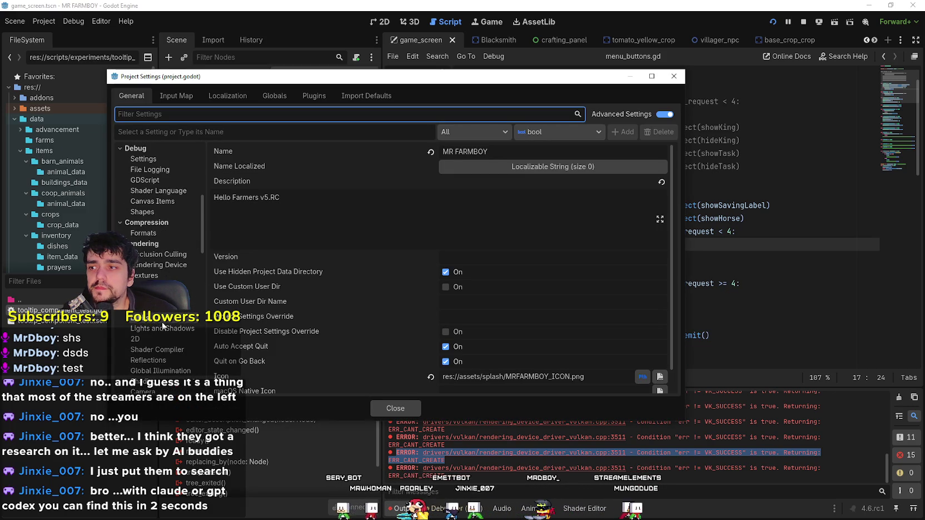
scroll(166, 260, down, 4)
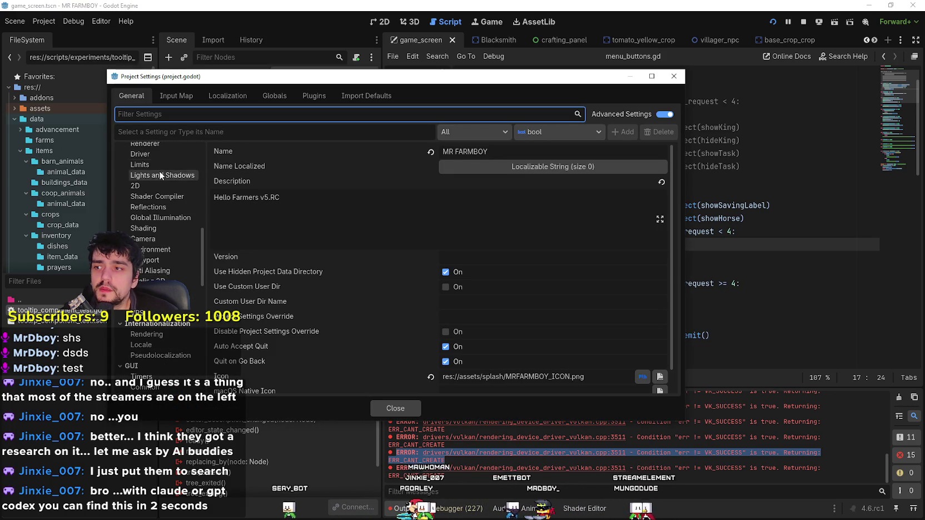
scroll(165, 257, up, 3)
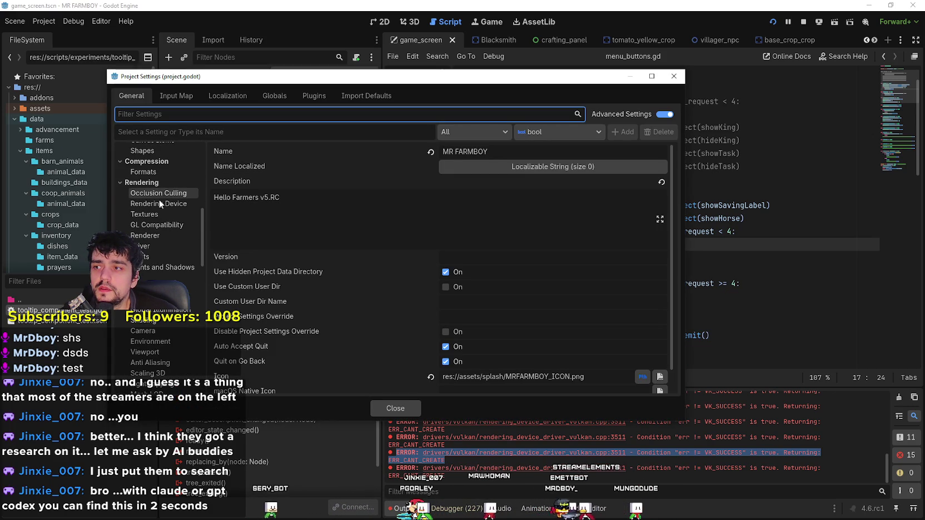
click(161, 203)
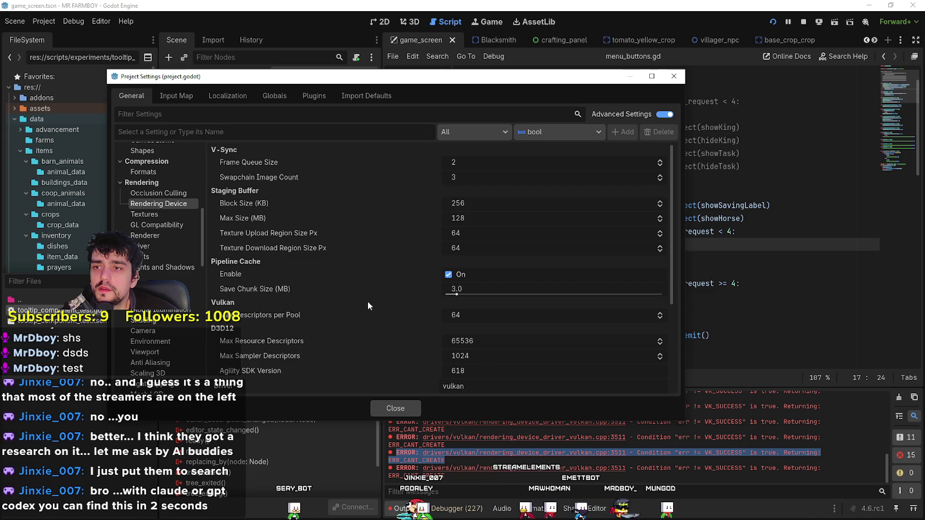
scroll(359, 351, down, 5)
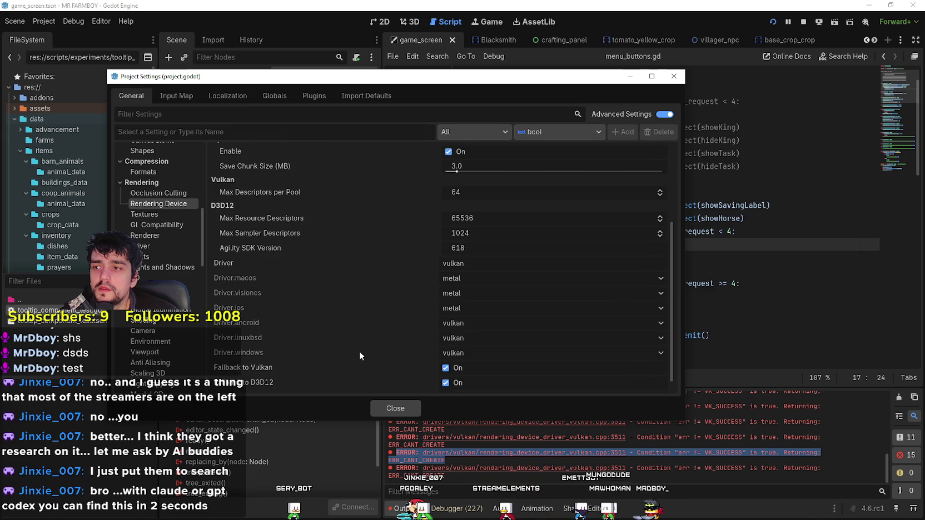
scroll(360, 347, down, 1)
click(492, 250)
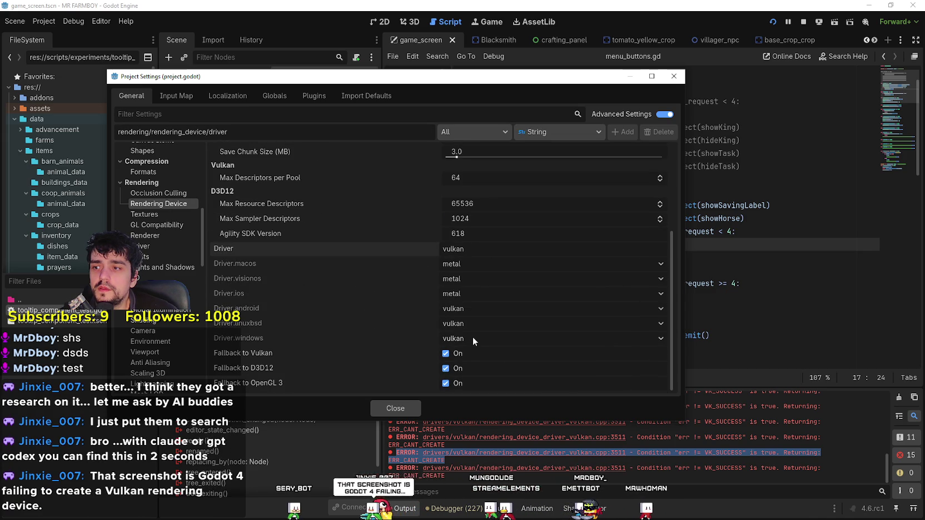
click(543, 336)
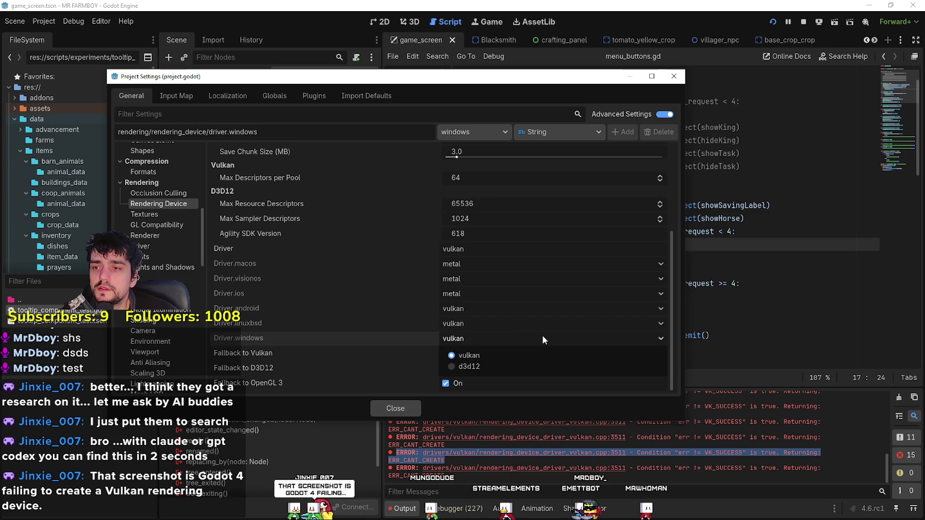
click(510, 337)
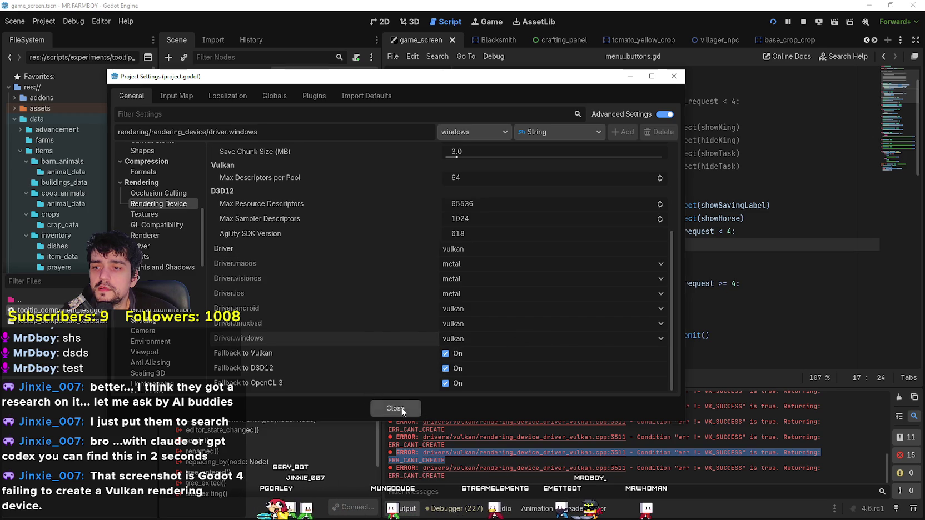
click(415, 409)
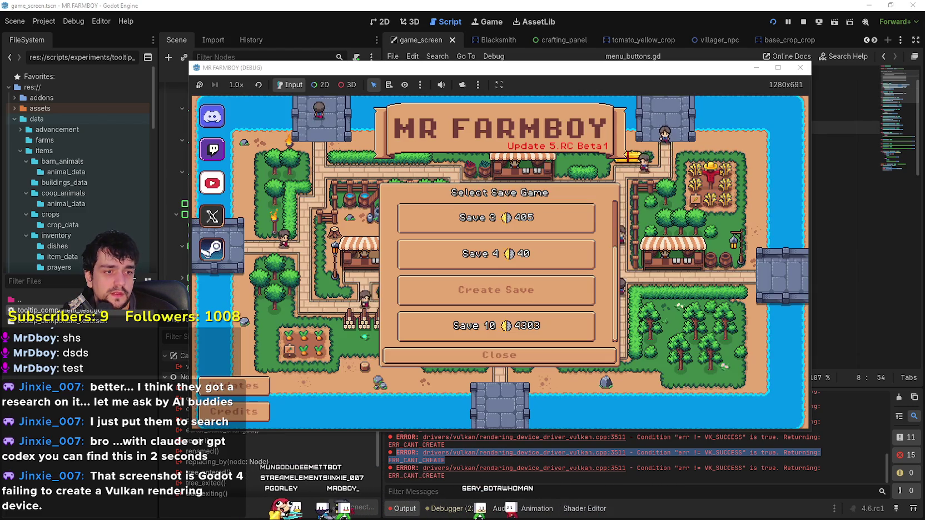
Load Save 3 from the saved-games list to enter the farm town
scroll(493, 218, up, 2)
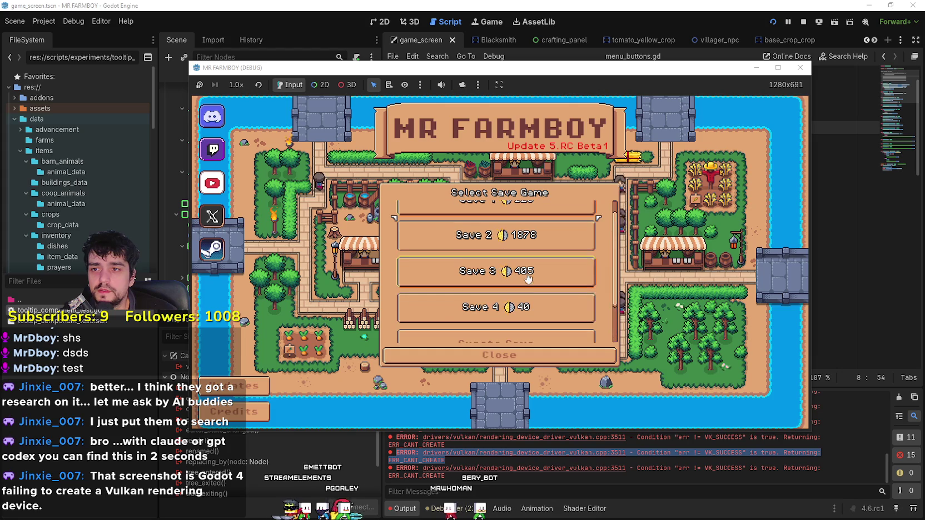
click(470, 252)
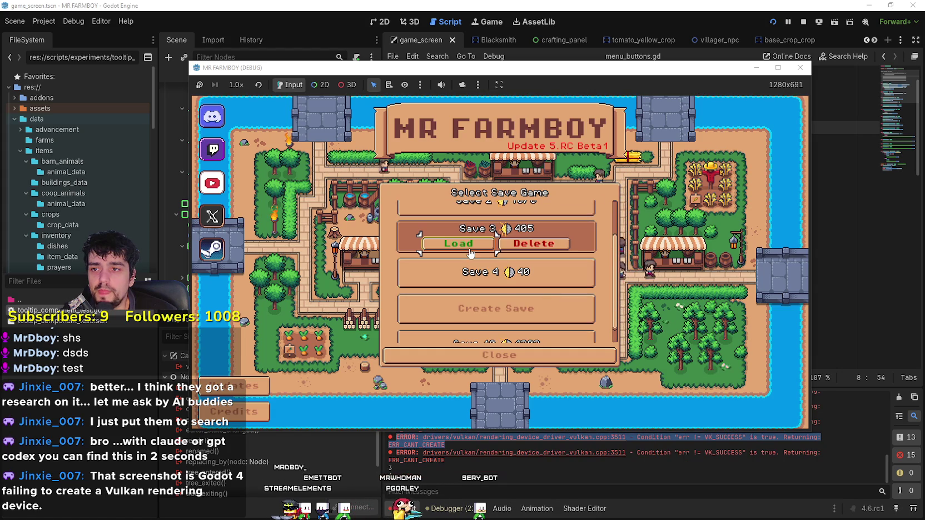
click(459, 244)
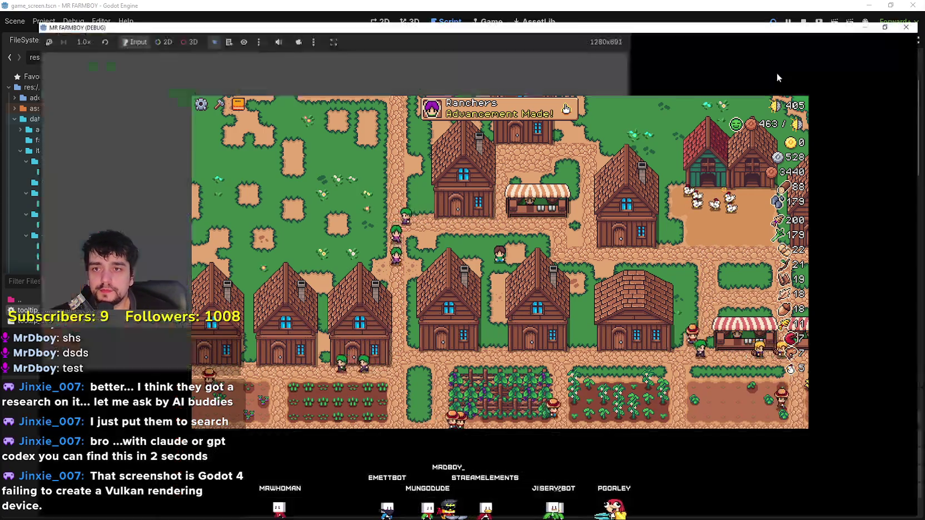
click(778, 68)
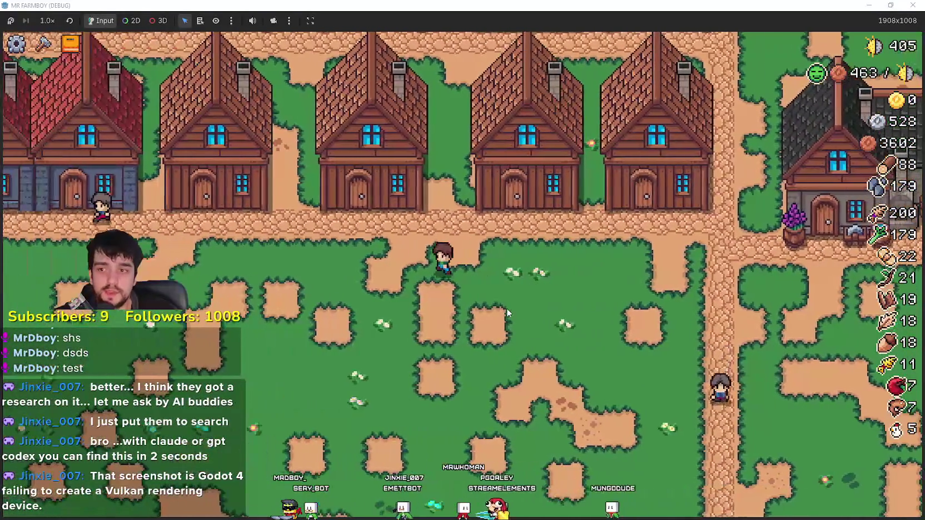
key(c)
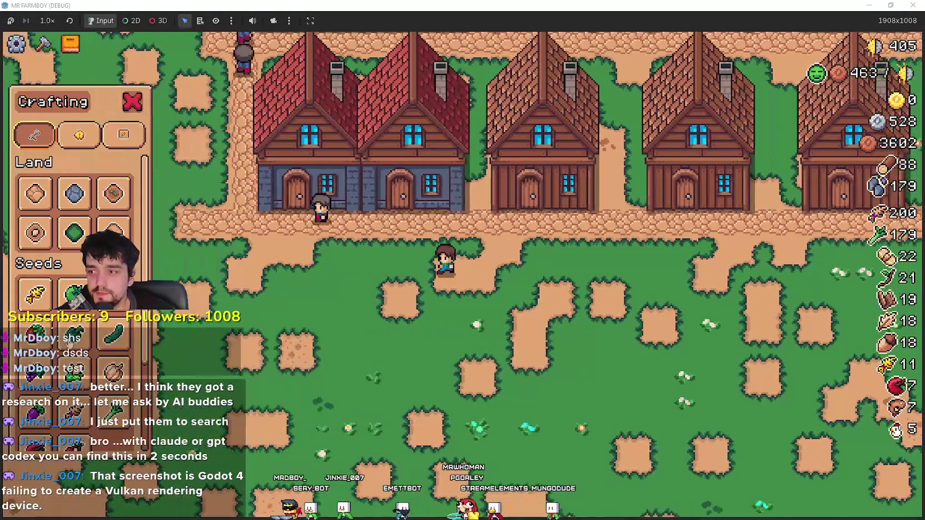
key(c)
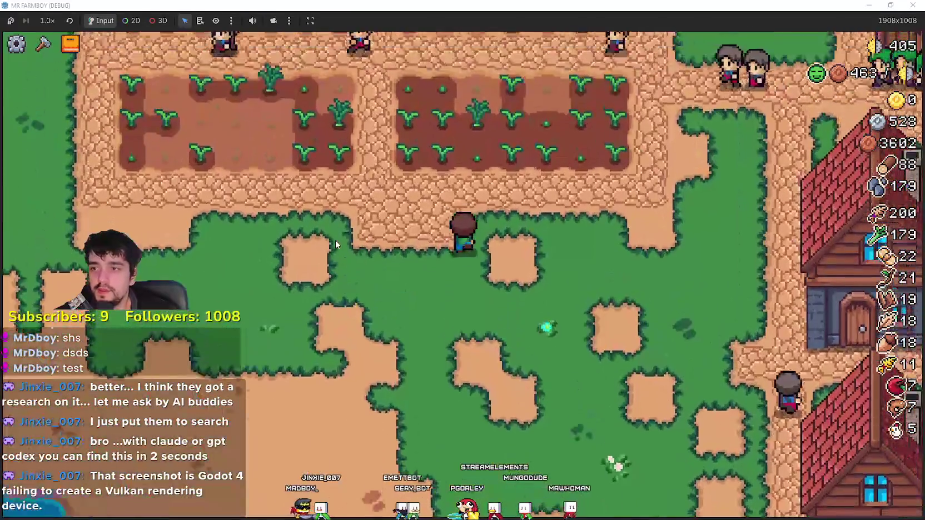
scroll(335, 240, up, 2)
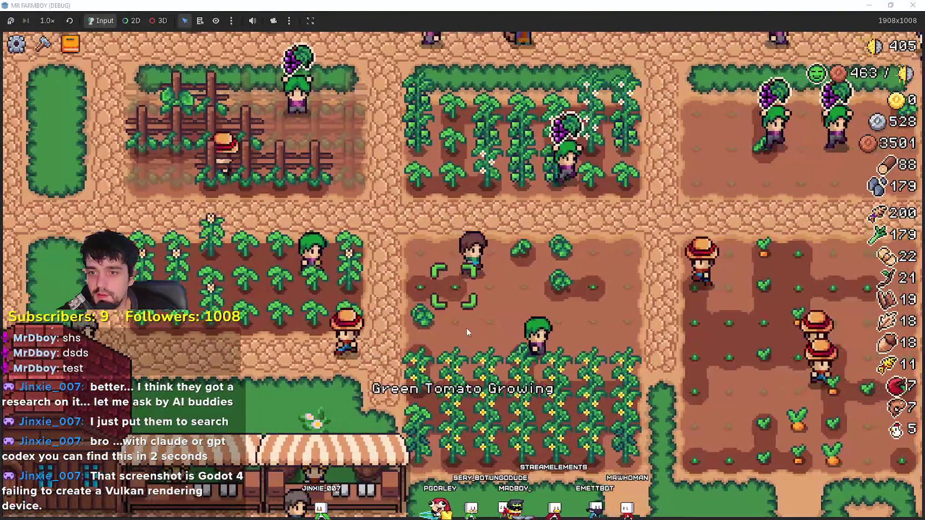
scroll(470, 328, down, 5)
scroll(467, 331, down, 1)
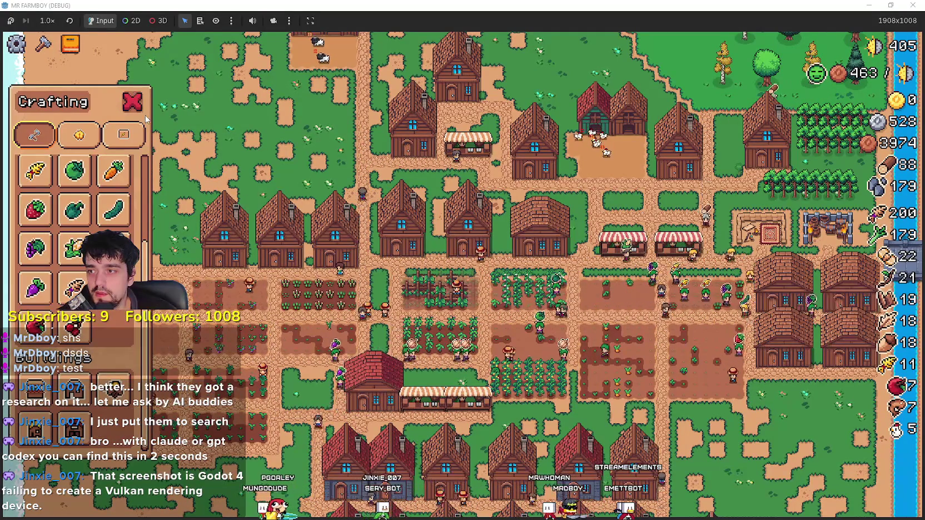
scroll(289, 208, up, 4)
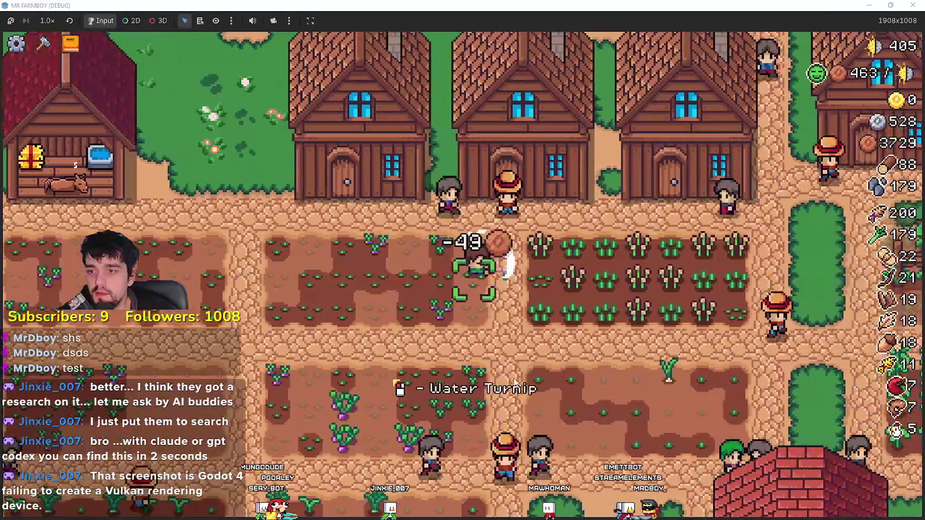
scroll(513, 382, down, 2)
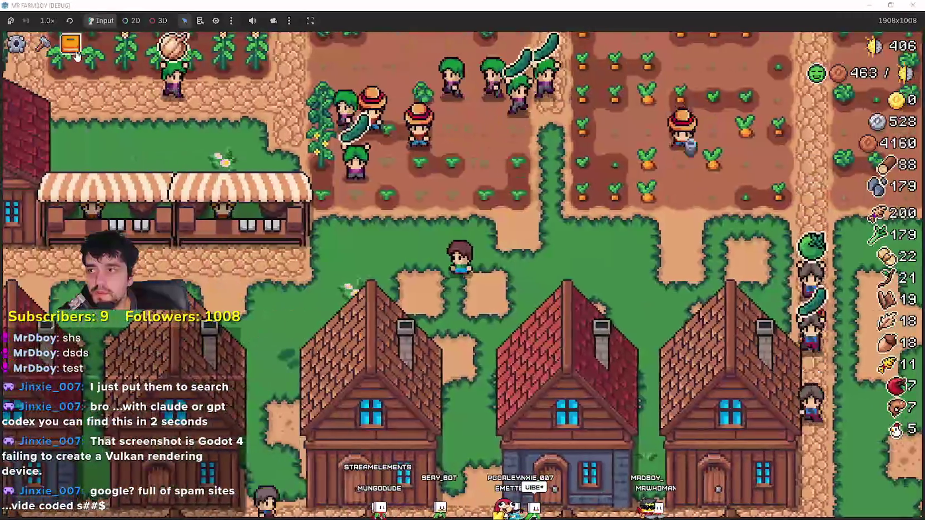
Quit to the title screen, load Save 2, and view the Animals advancements
click(72, 47)
key(Escape)
key(Escape)
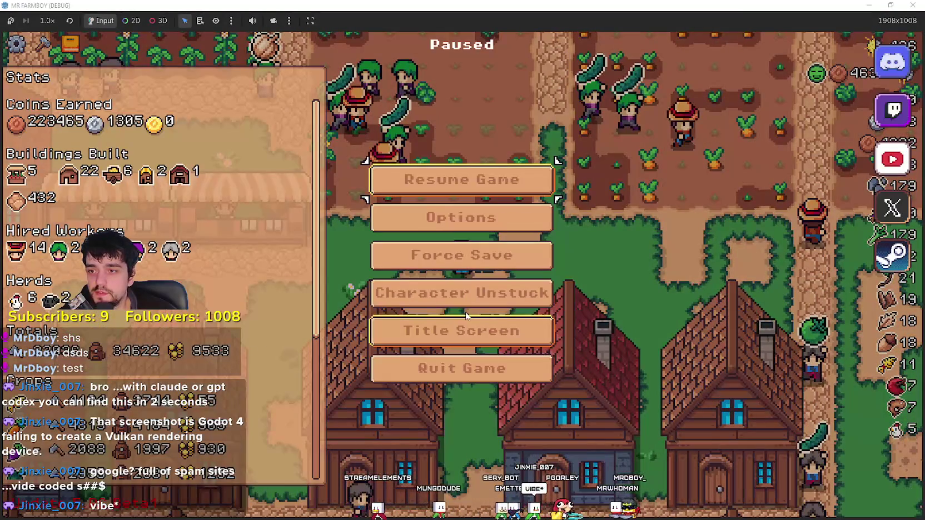
click(476, 335)
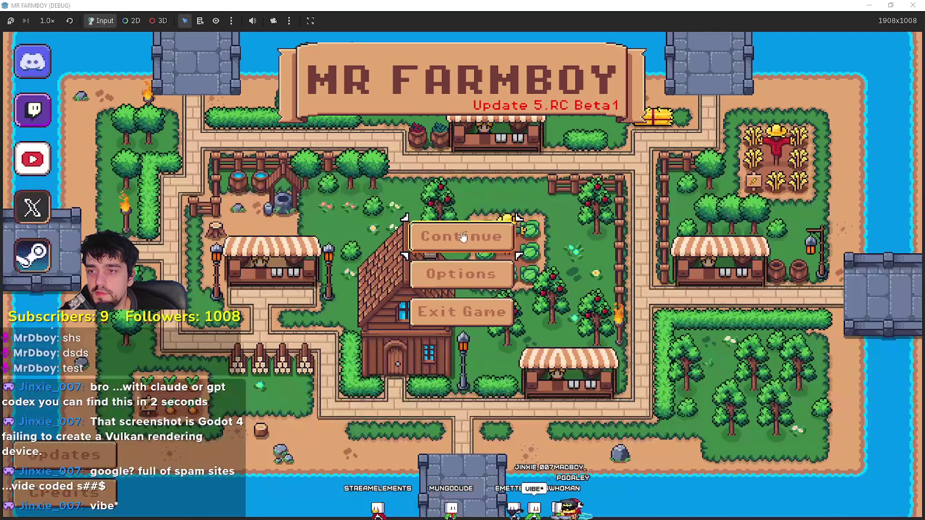
click(467, 245)
click(433, 251)
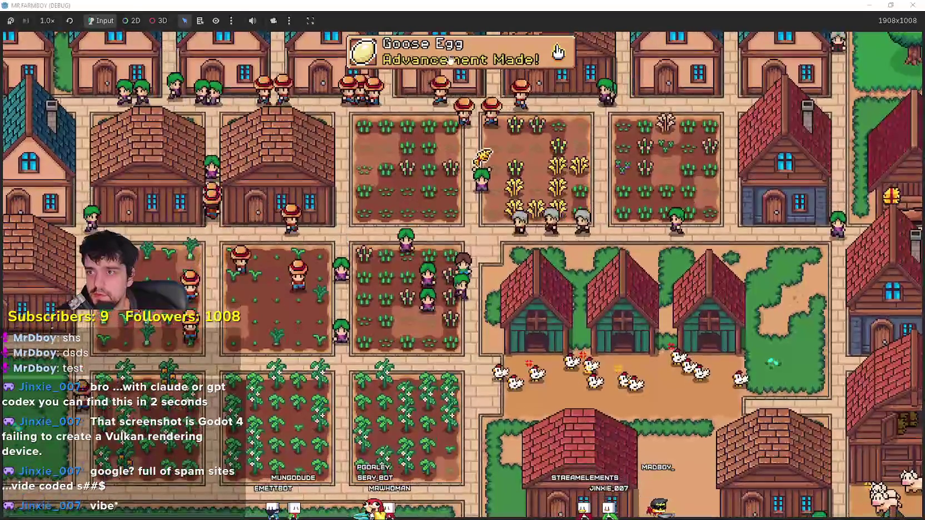
click(452, 57)
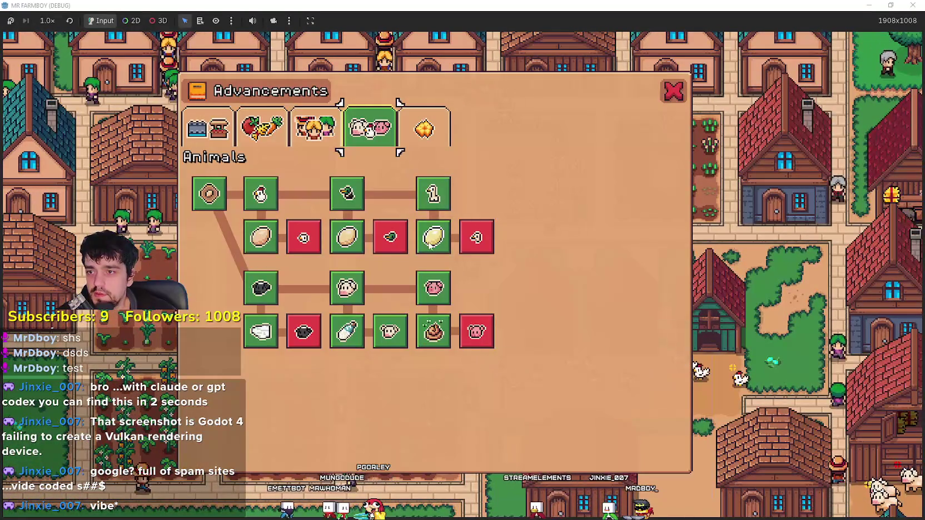
Check the baby chicken and goose breeding entries in the Animals advancements, then close the panel
mouse_move(476, 238)
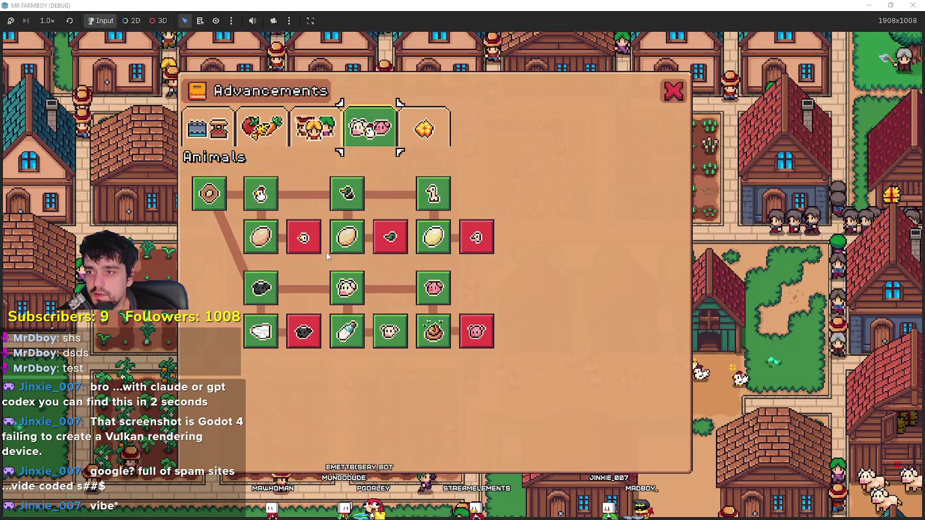
mouse_move(312, 243)
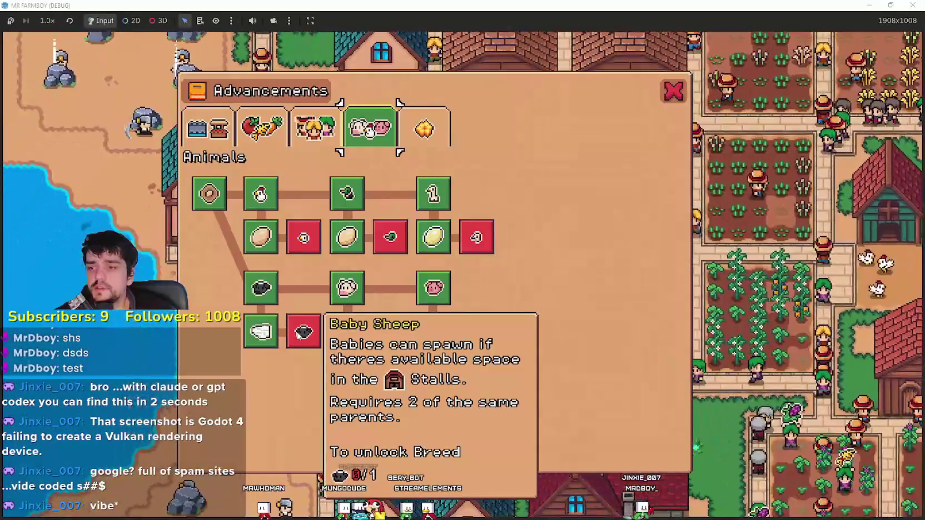
mouse_move(315, 225)
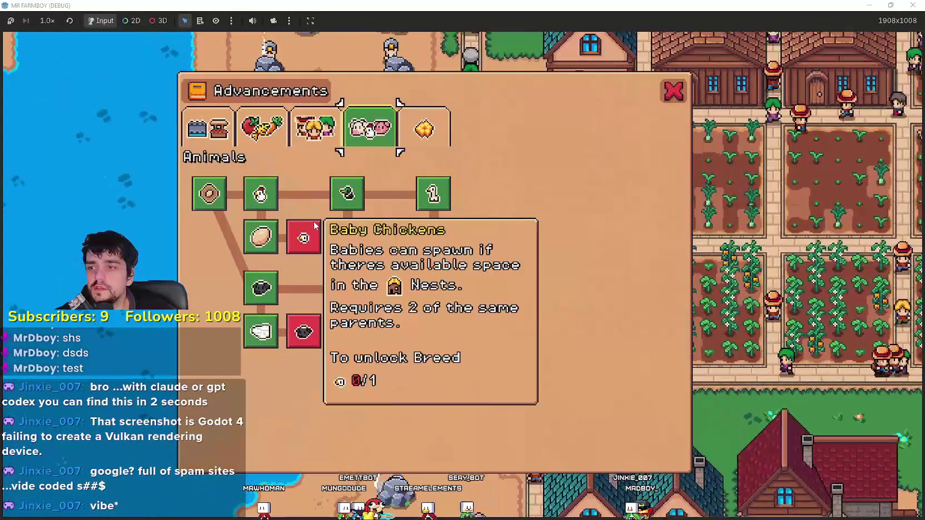
key(Escape)
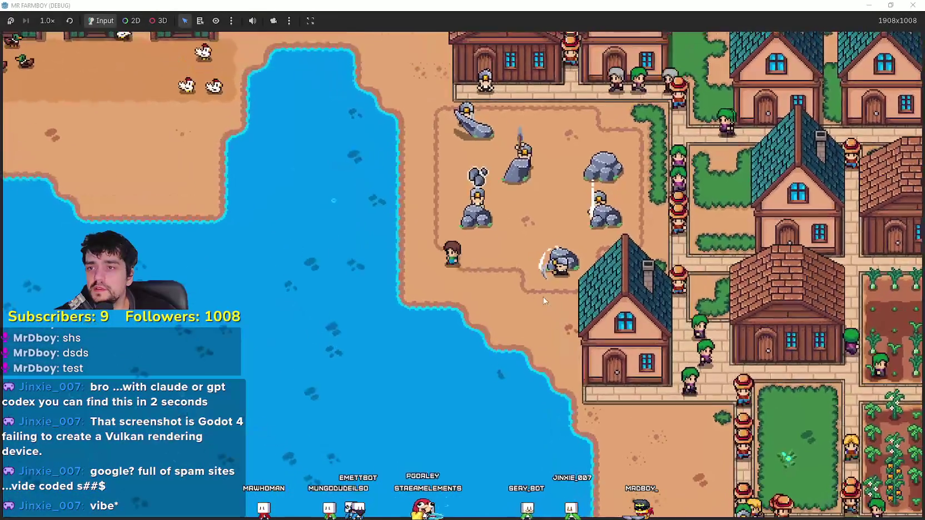
key(Tab)
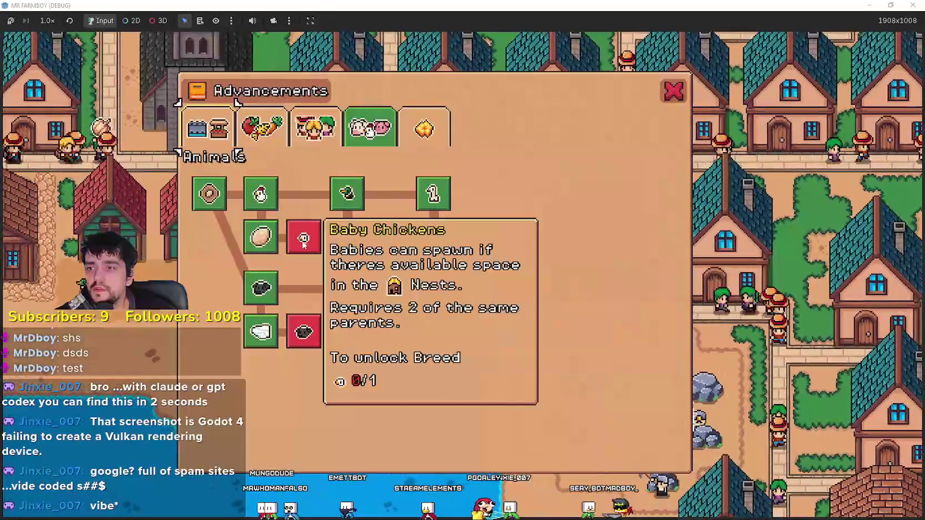
key(Escape)
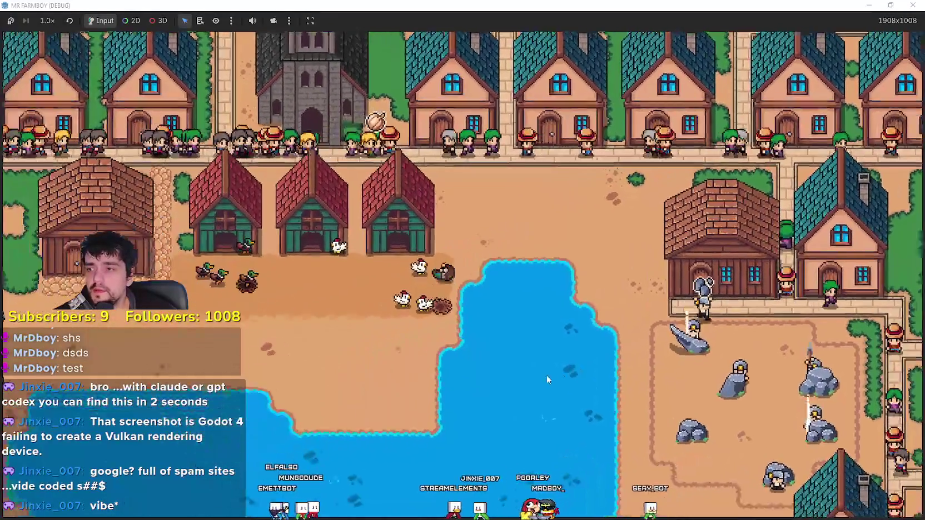
key(Tab)
mouse_move(392, 238)
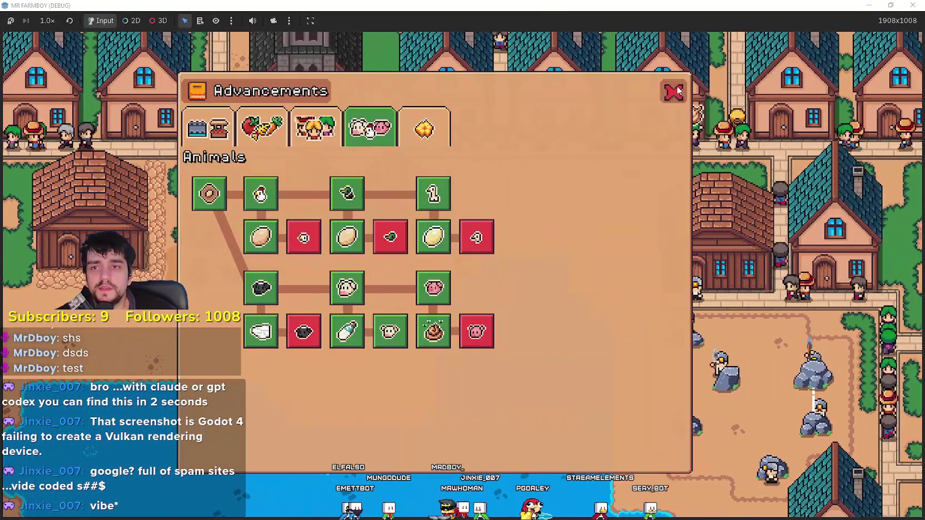
click(673, 90)
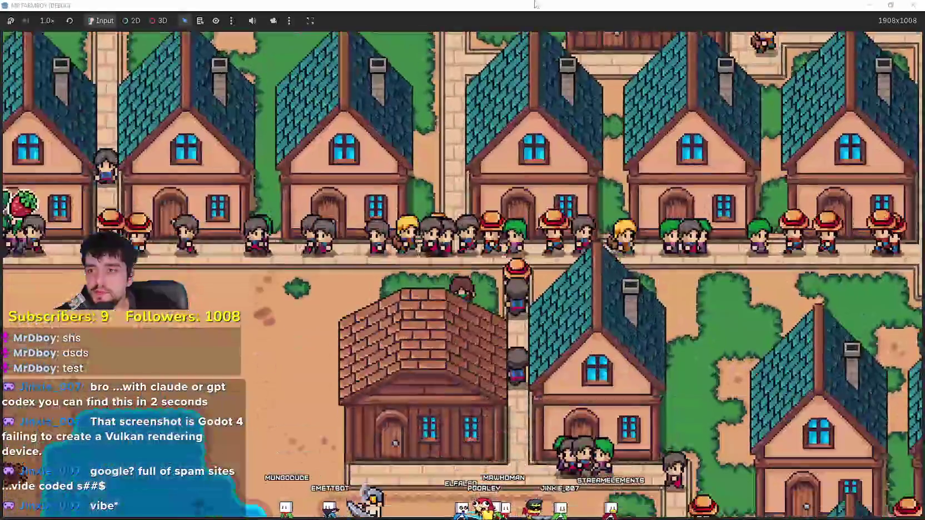
Restore the game window and show the editor debugger's Monitors tab
double_click(535, 4)
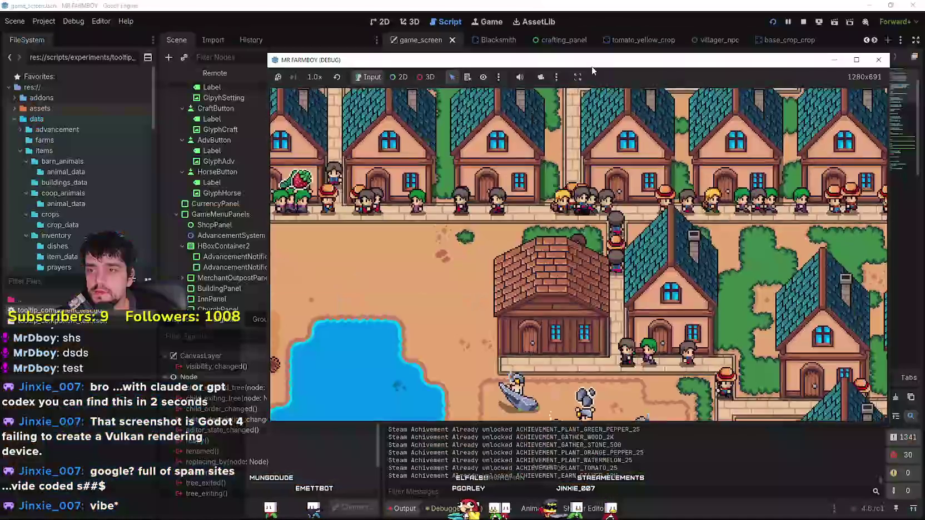
click(669, 511)
click(462, 509)
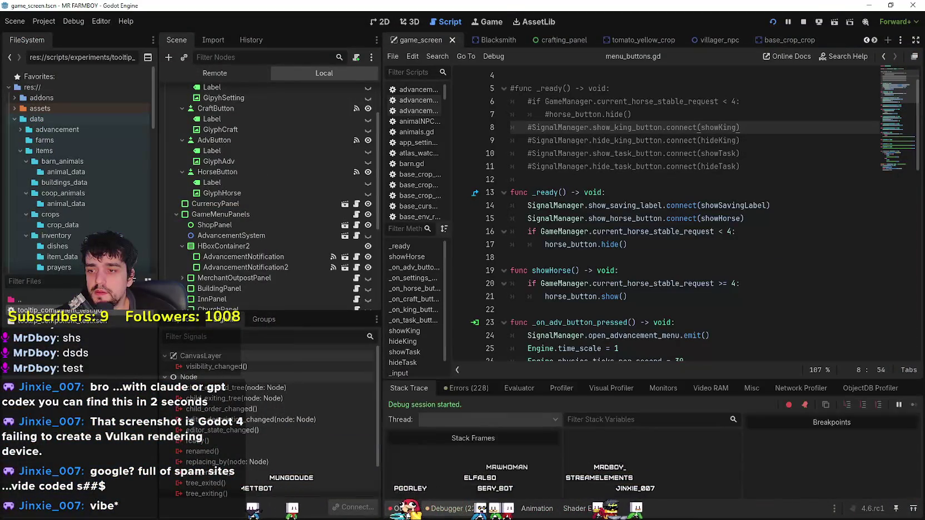
click(464, 388)
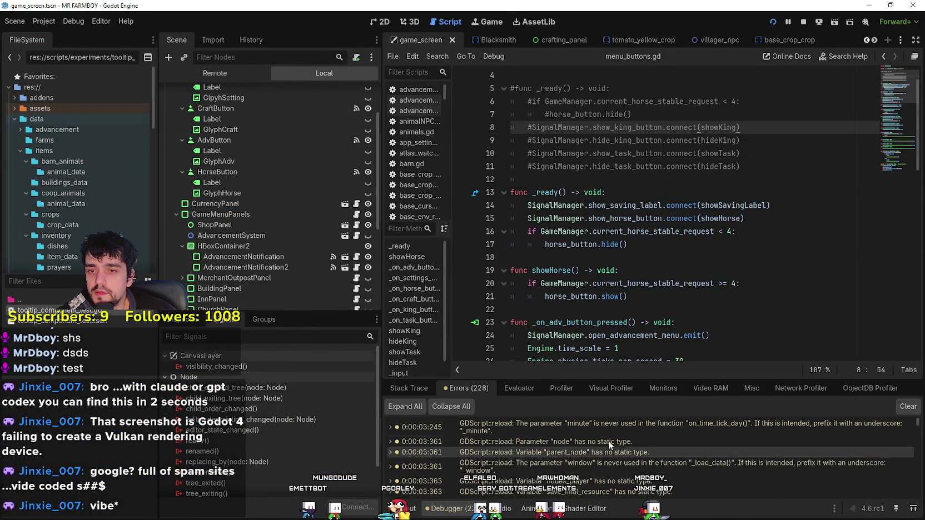
click(561, 388)
click(600, 389)
click(663, 388)
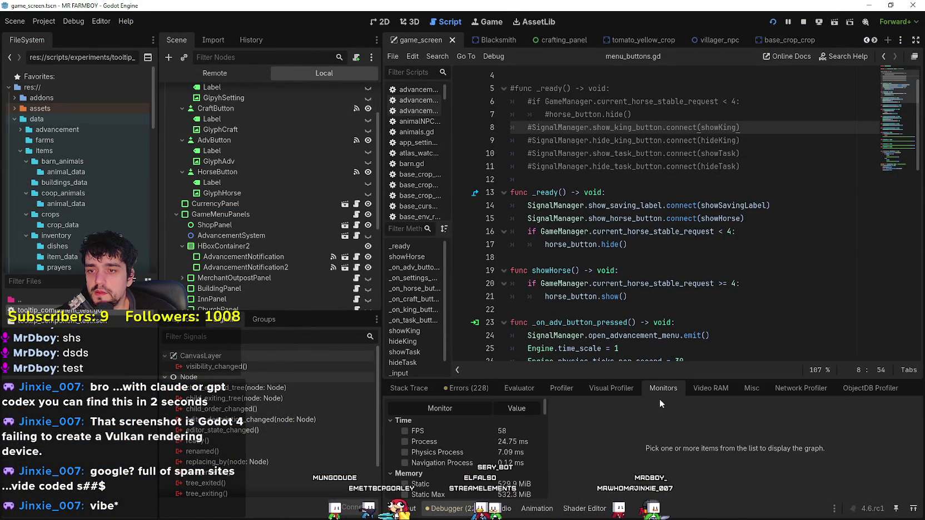
Graph FPS, Process and Physics Process times in the debugger Monitors
click(457, 441)
click(452, 431)
click(459, 451)
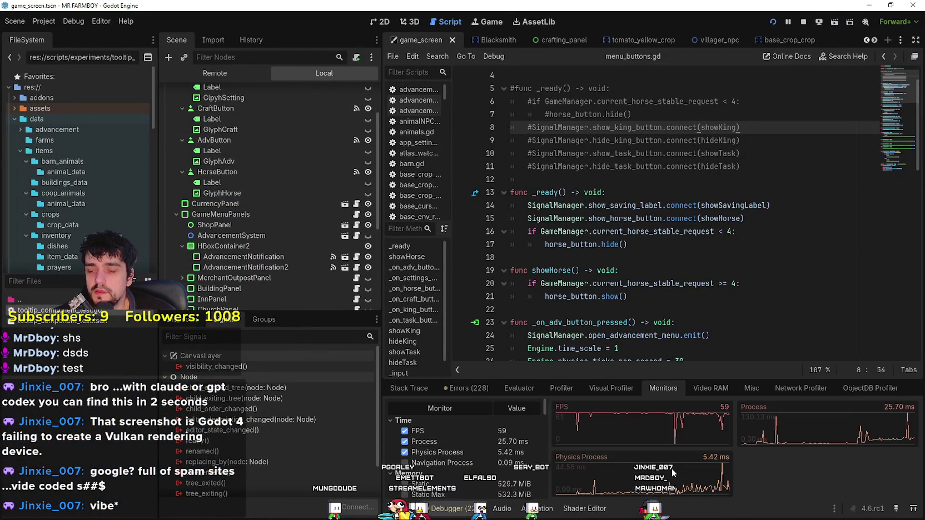
Move the game window up-left, walk right through the village to the market, and open Crafting
key(alt+Tab)
drag(591, 57, 532, 17)
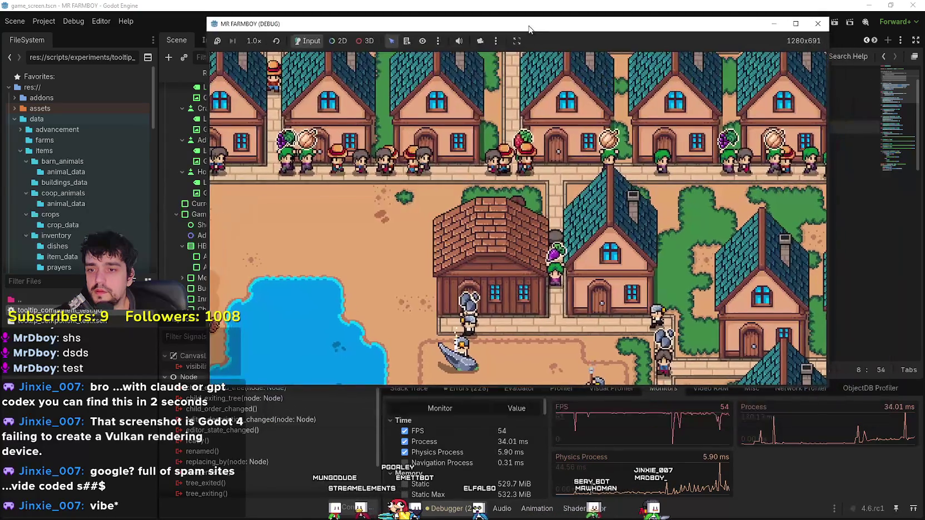
key(Right)
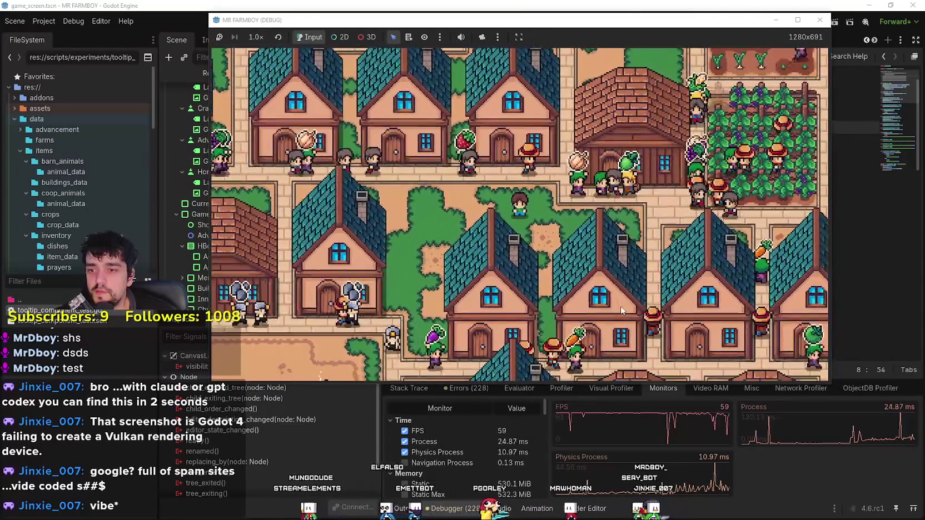
key(Right)
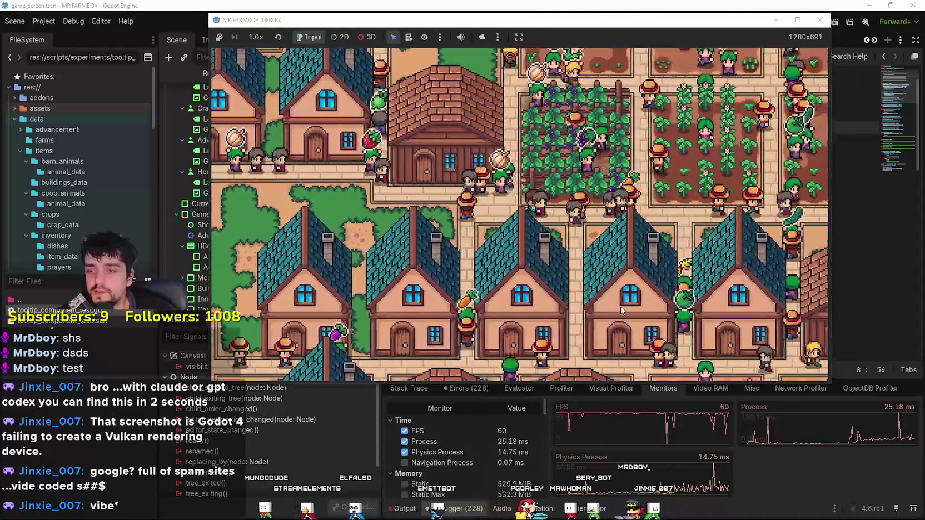
key(Right)
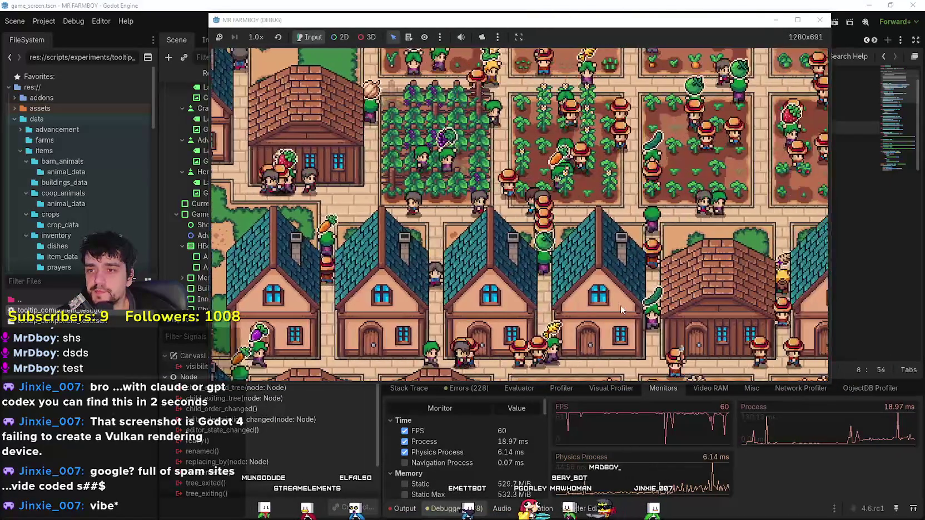
key(Right)
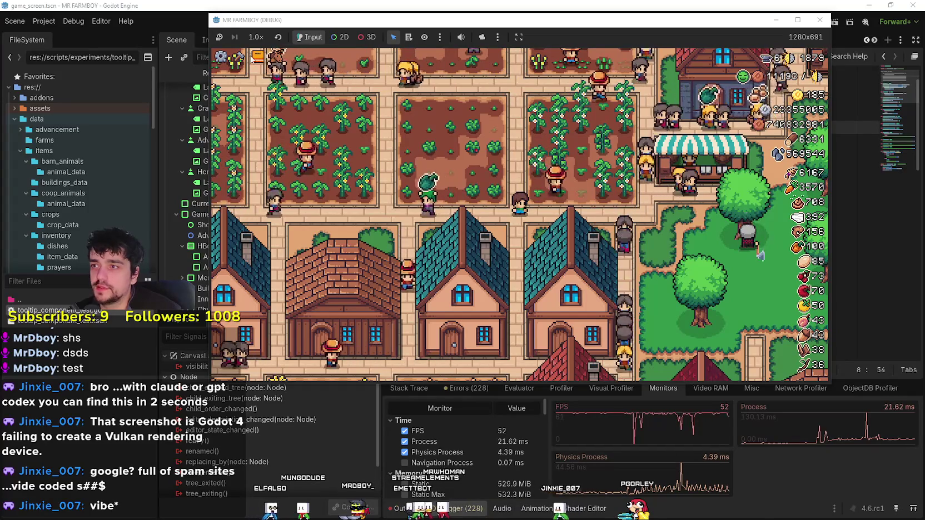
click(240, 58)
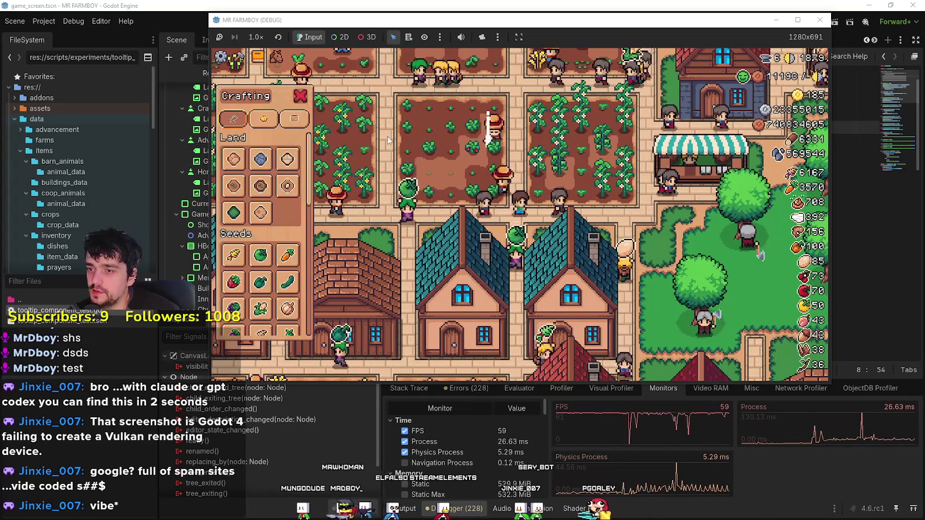
Close the Crafting and Advancements panels and bring the menu_buttons.gd editor forward
click(301, 96)
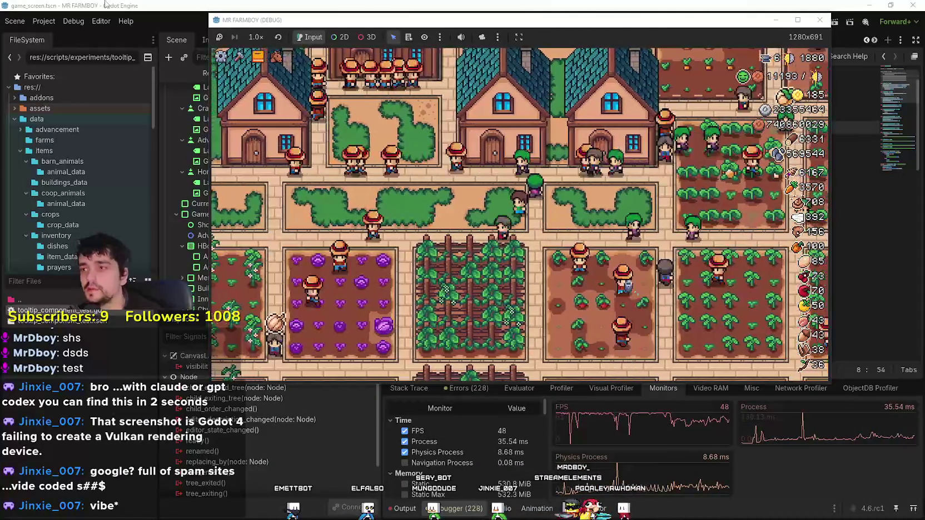
click(258, 56)
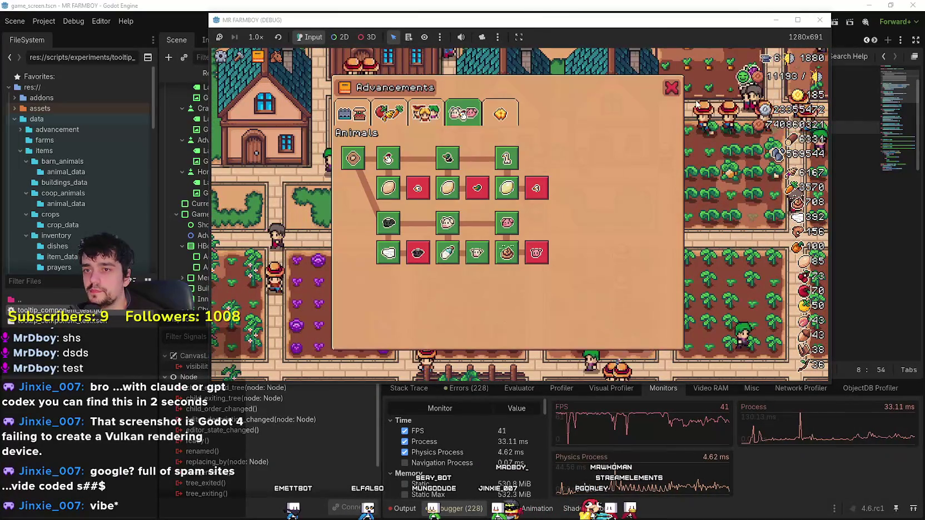
click(671, 87)
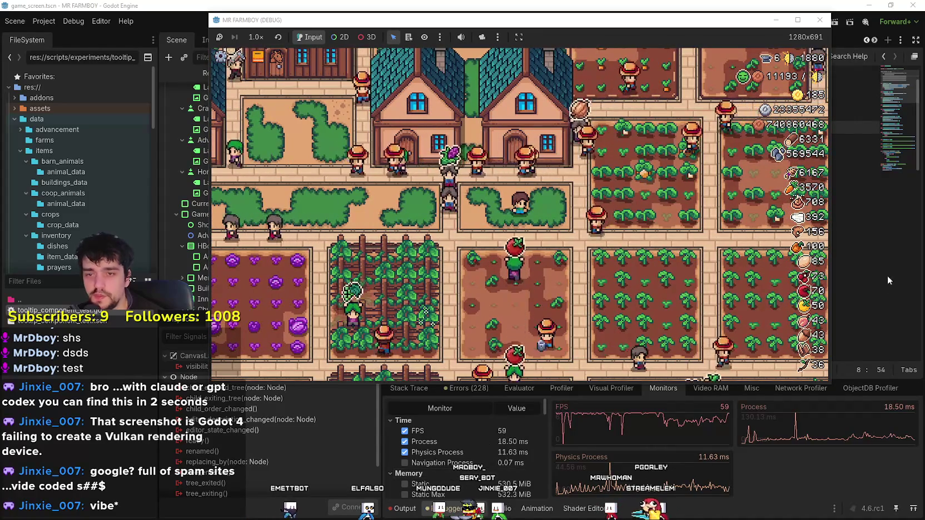
click(840, 252)
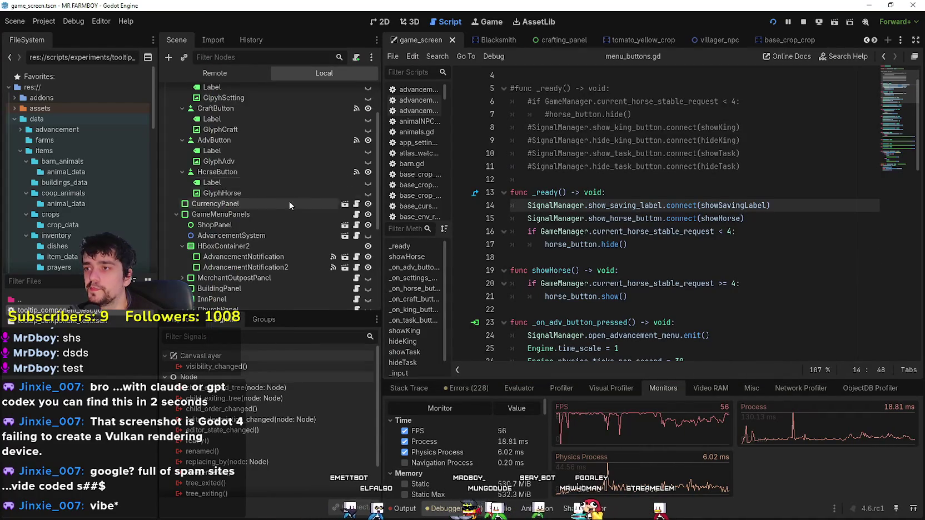
Jump to the SettingsButton pressed handler and comment out its time_scale line
scroll(289, 199, up, 3)
click(294, 134)
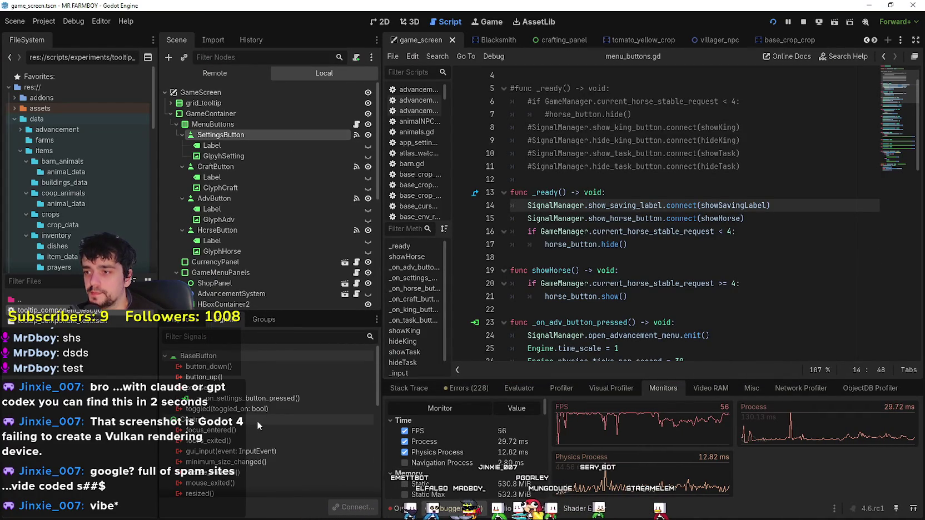
double_click(250, 397)
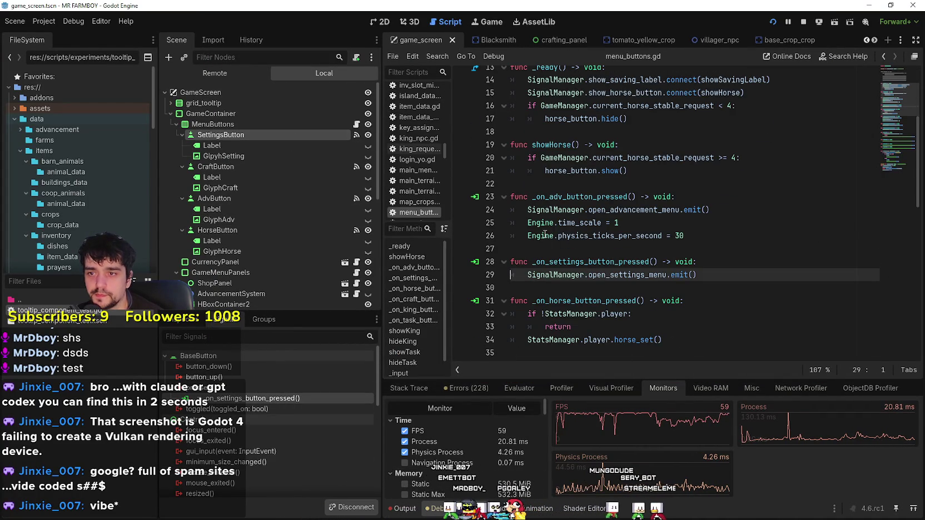
click(527, 235)
click(527, 223)
text(#)
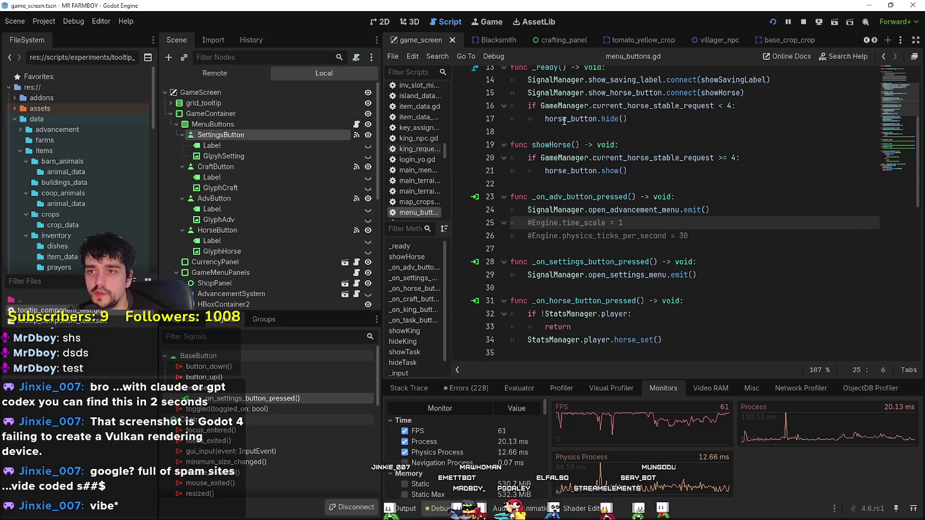
Comment out the time_scale and physics_ticks_per_second lines 38–39, then save and relaunch
scroll(576, 241, down, 4)
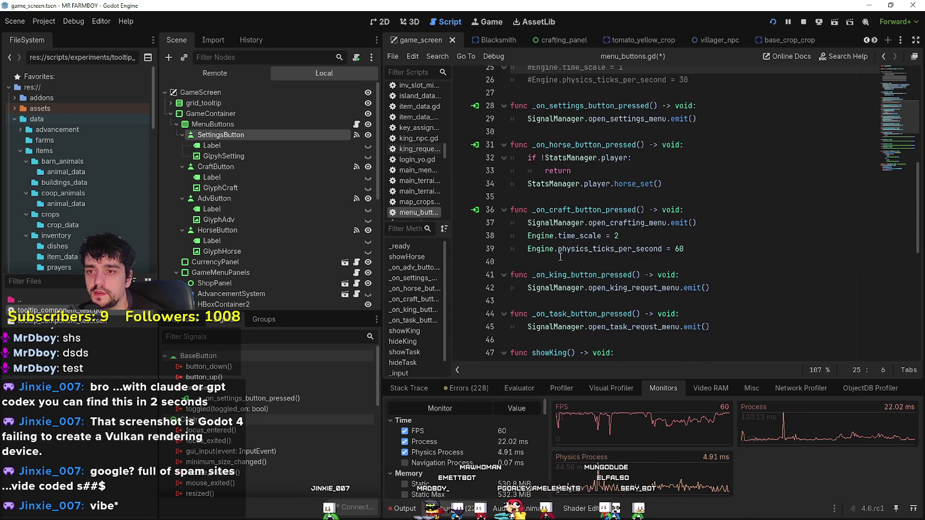
click(527, 236)
text(#)
click(528, 248)
text(#)
double_click(589, 236)
double_click(612, 249)
click(710, 253)
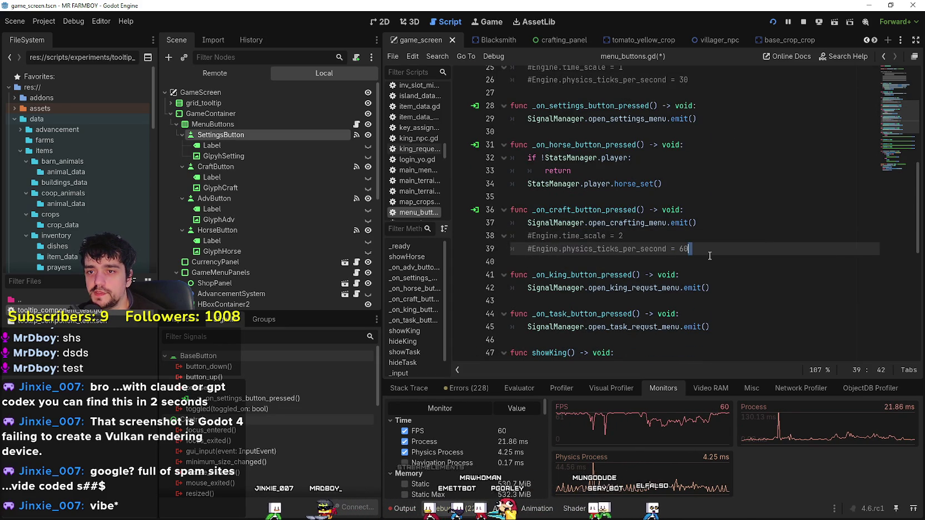
key(alt+Tab)
key(alt+Tab)
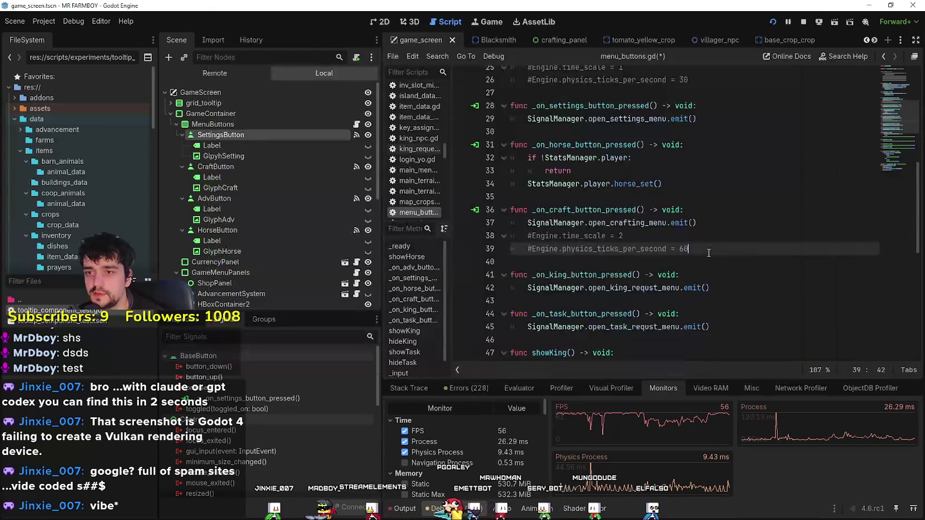
key(ctrl+s)
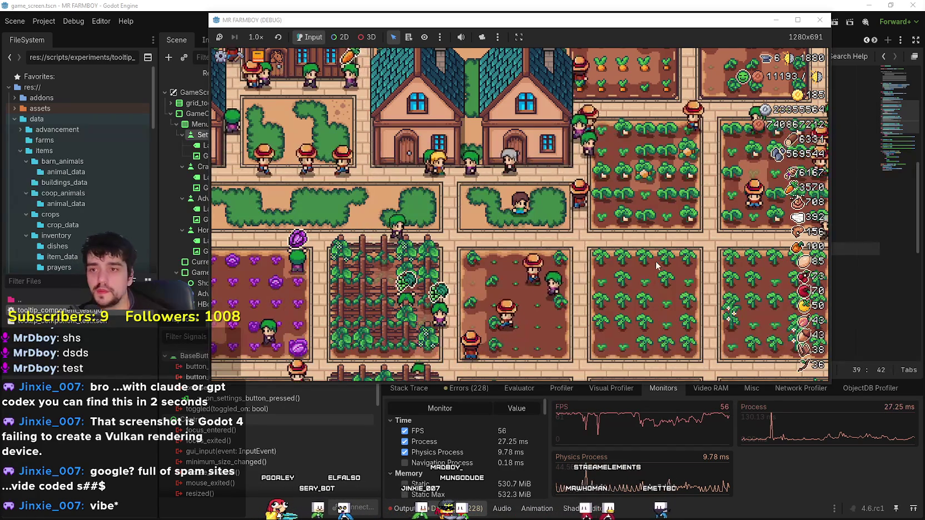
Quit to the title screen, load a different save slot, and maximize the game window
key(Escape)
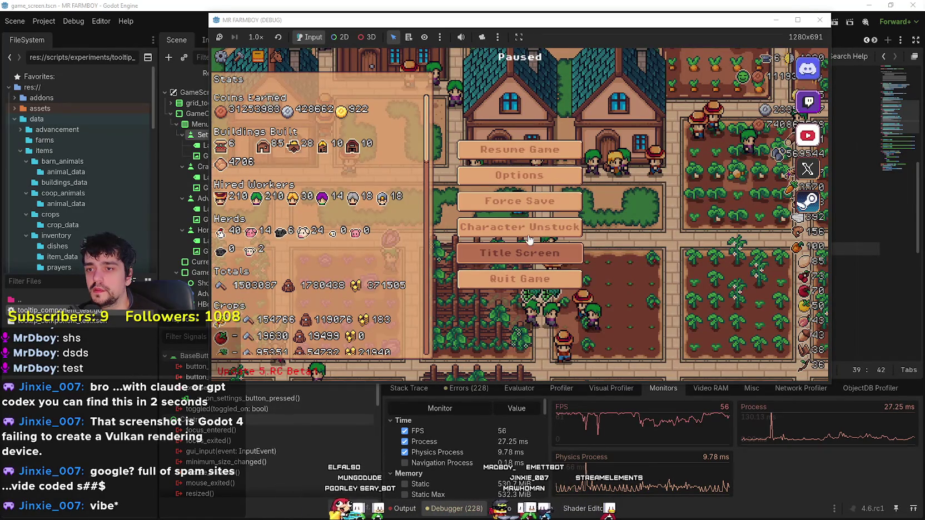
key(Return)
click(513, 199)
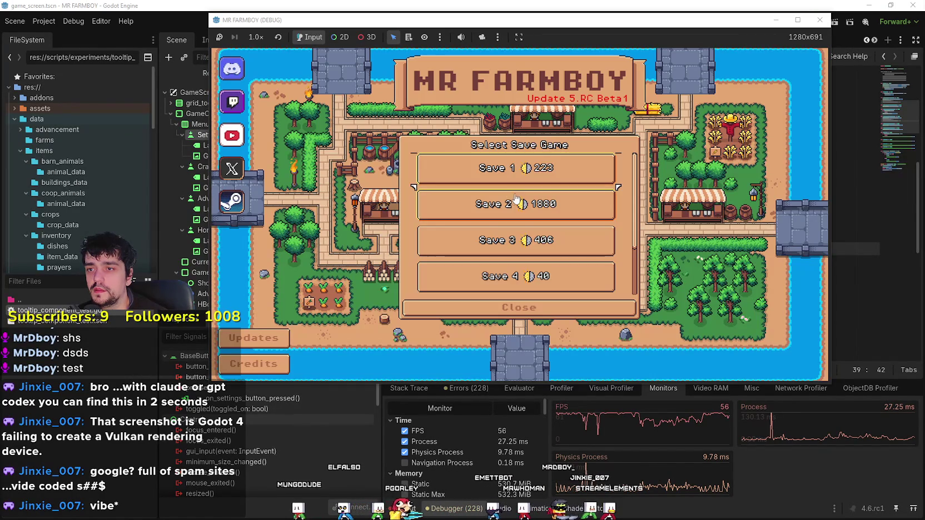
click(526, 204)
click(517, 208)
click(495, 217)
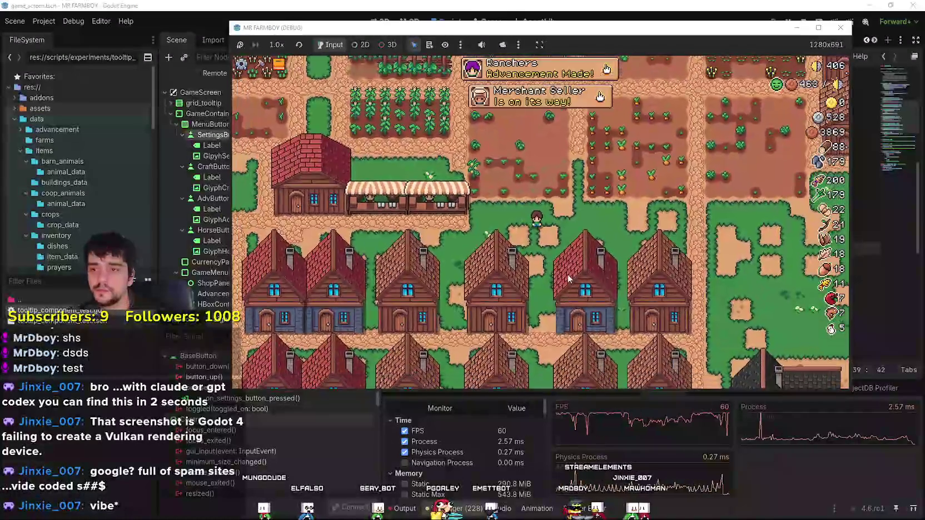
click(818, 28)
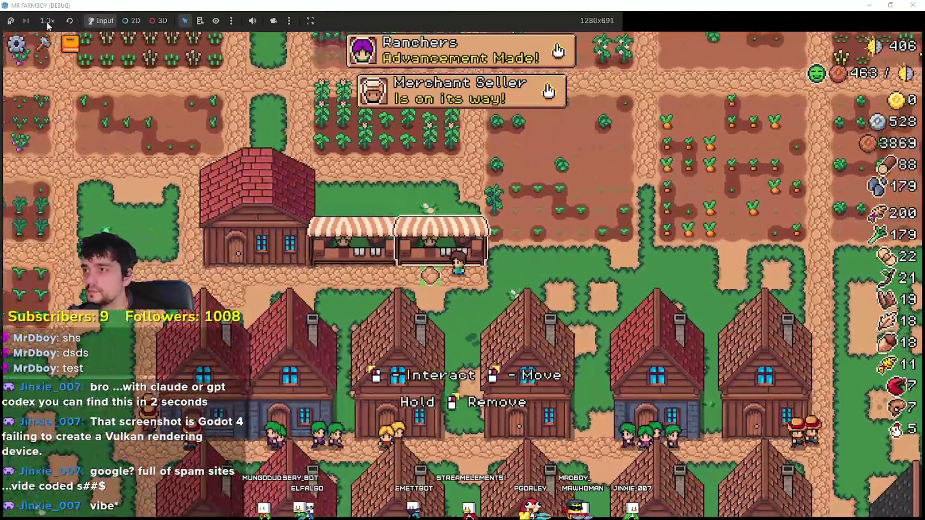
Set game speed to 2× and walk the farmer past the stable and village toward the orchard
click(47, 21)
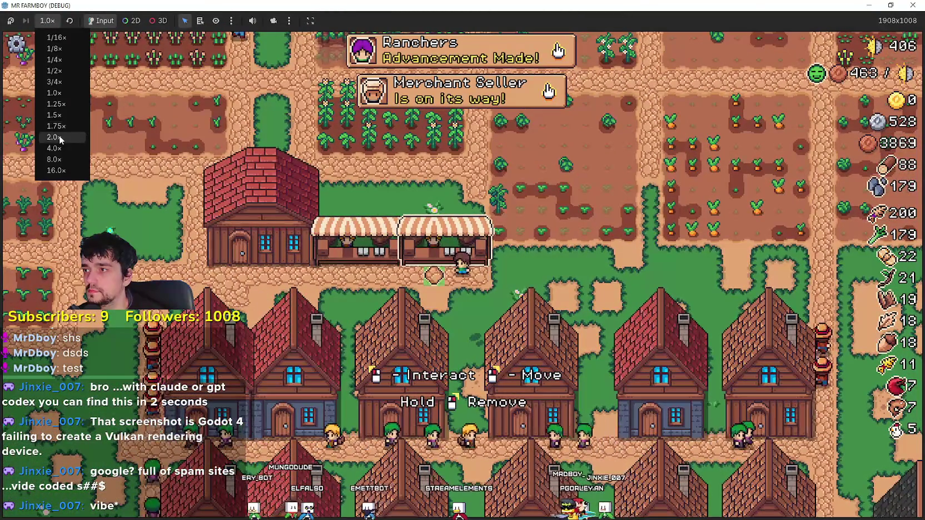
click(54, 136)
key(a)
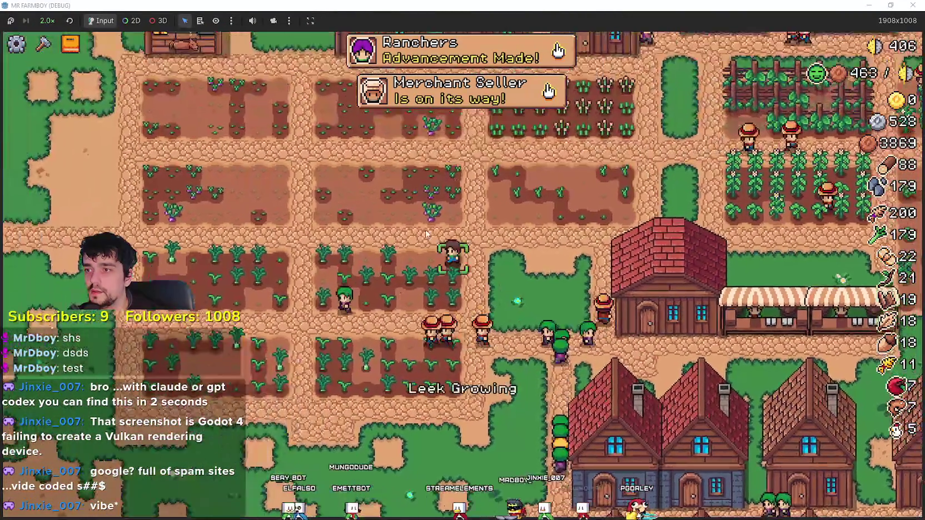
key(w)
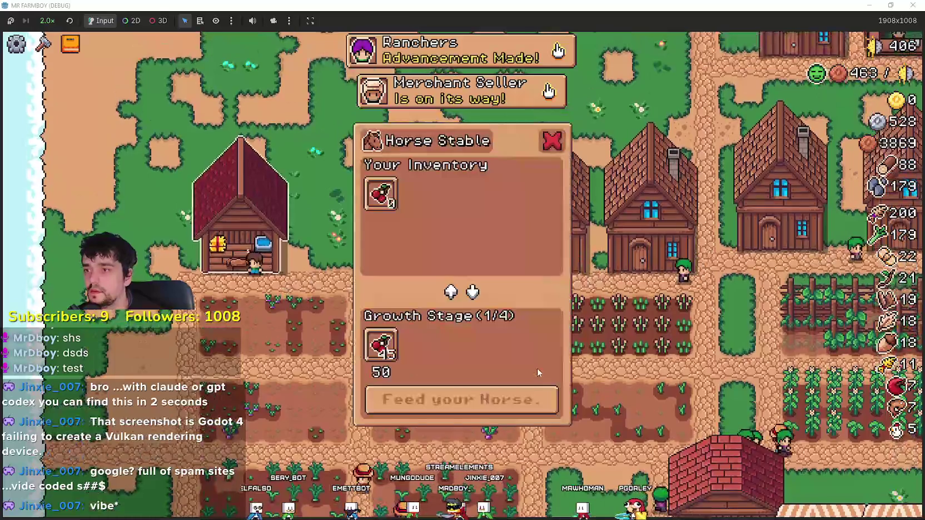
key(d)
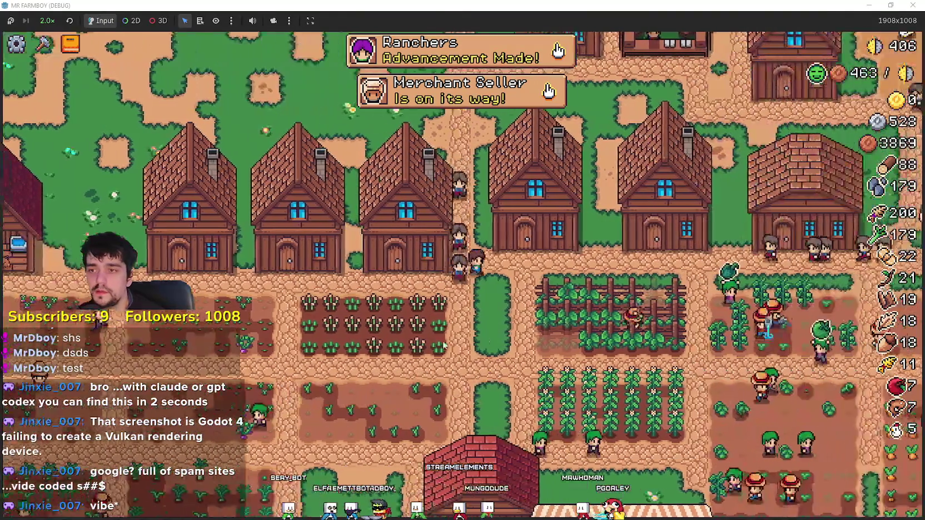
key(w)
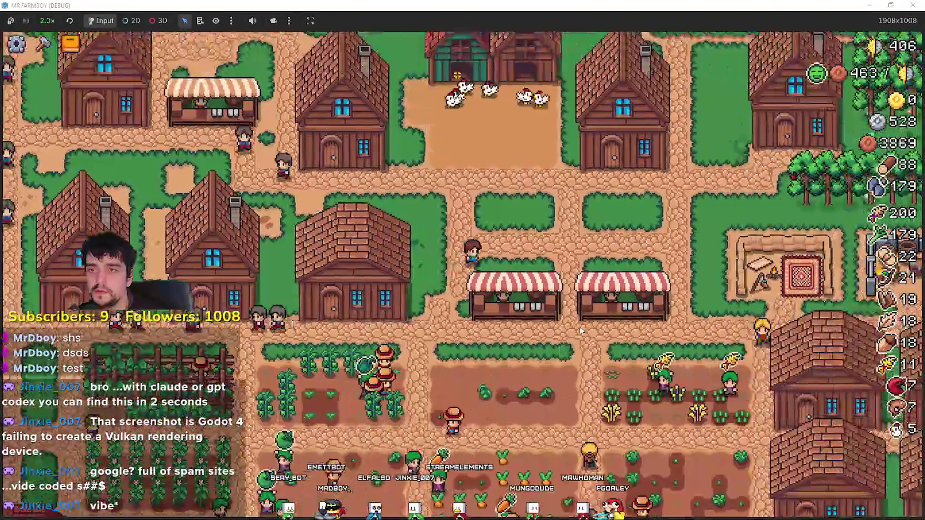
key(d)
Walk between the rows to the cherry trees and raise game speed to 8×
scroll(616, 263, up, 3)
key(w)
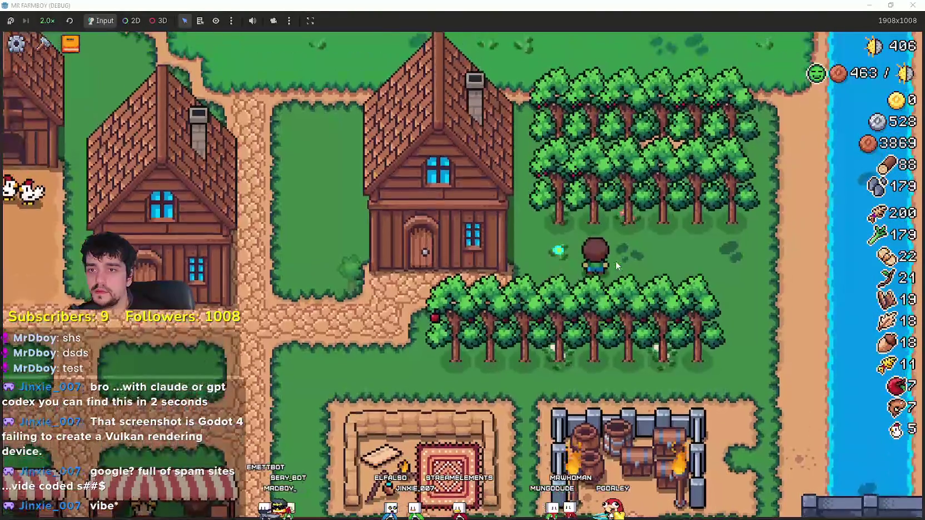
key(w)
key(d)
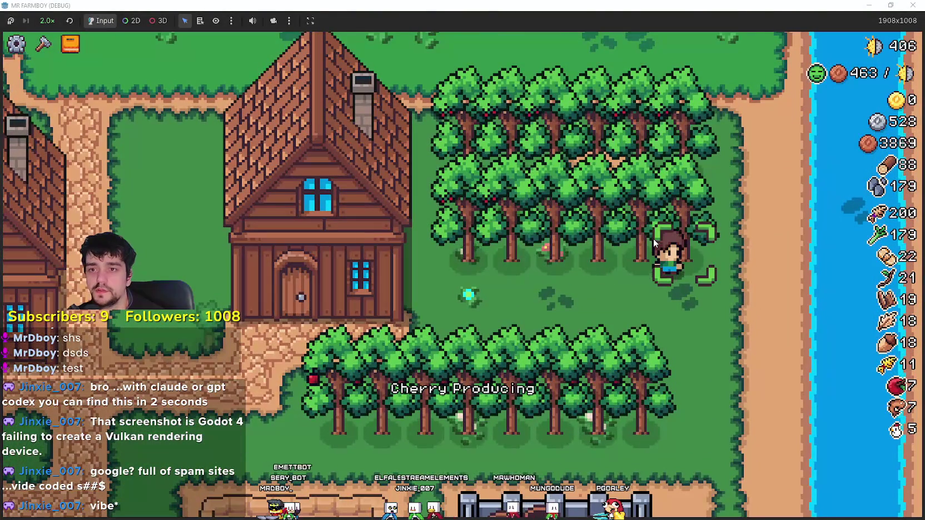
click(47, 20)
click(55, 158)
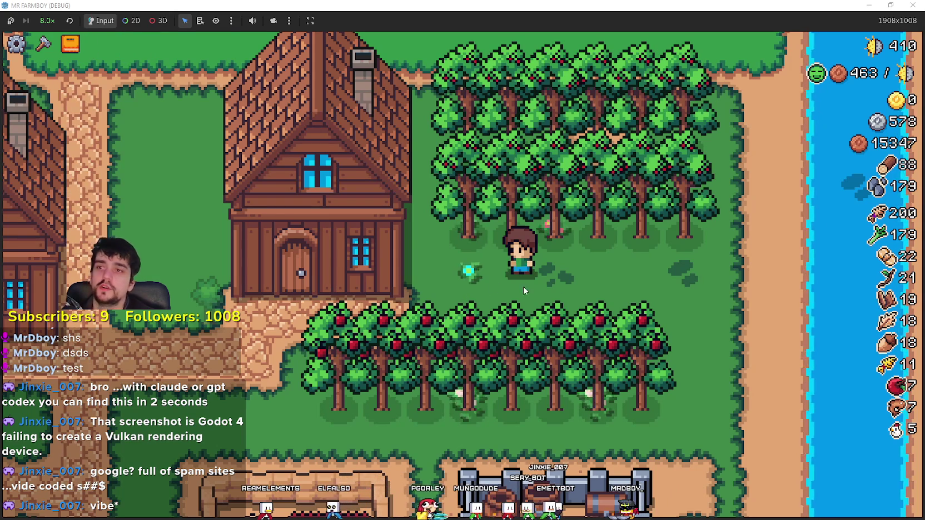
Slow the game to 2× speed and feed beets to the horse at the stable
click(47, 19)
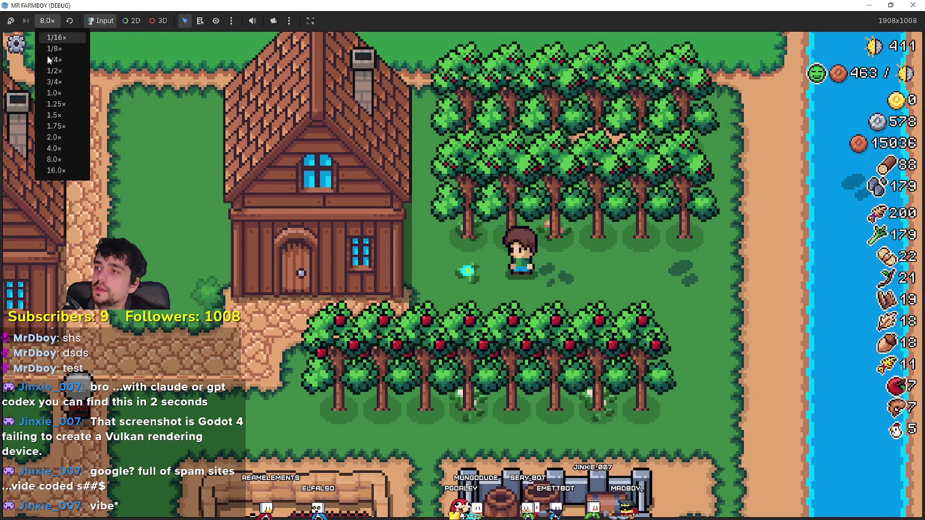
click(61, 138)
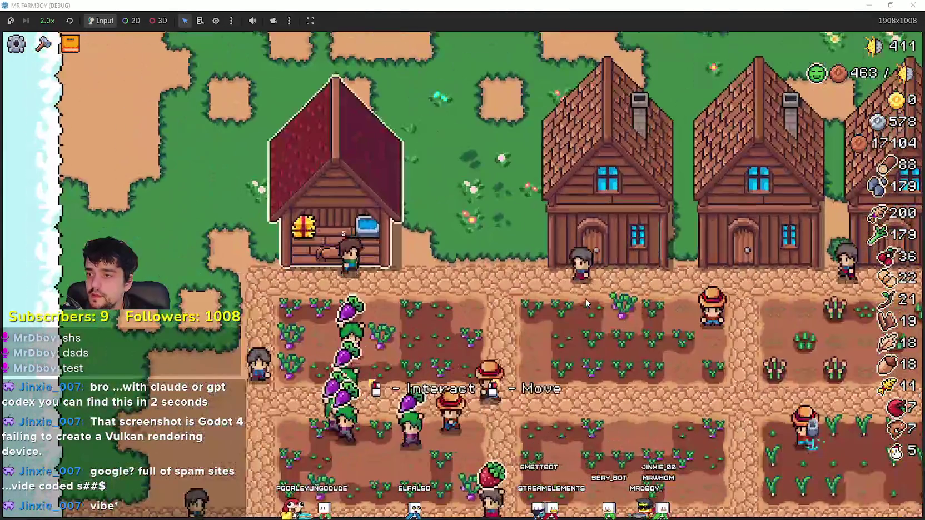
click(397, 210)
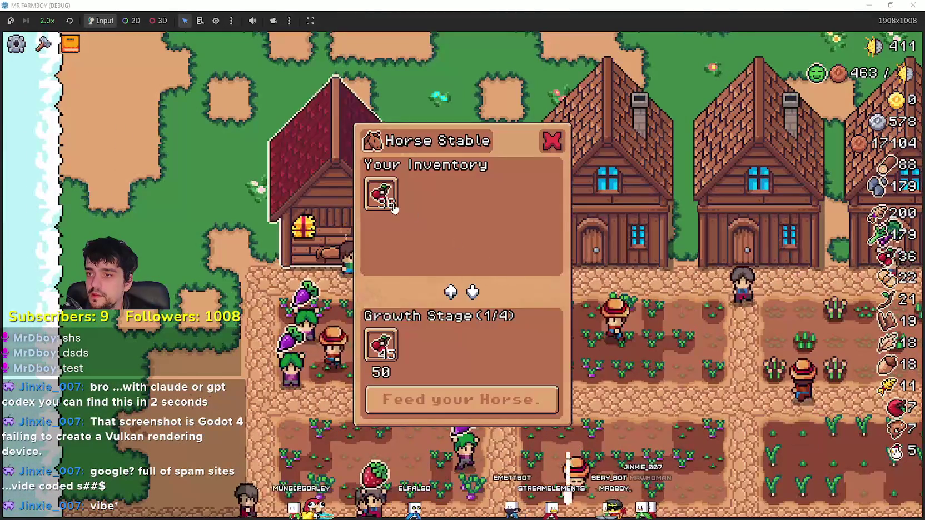
click(447, 399)
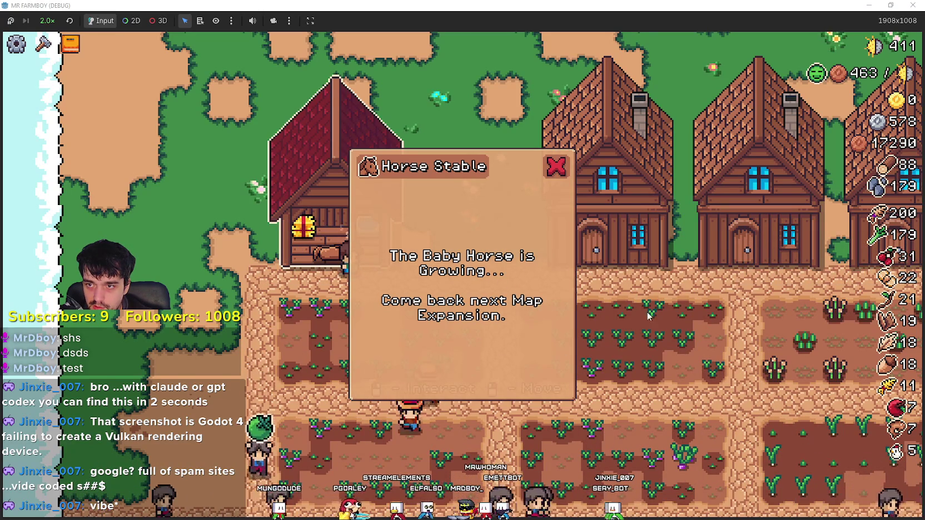
Step away from the stable, close its dialog, and bring up the advancements panel
right_click(700, 337)
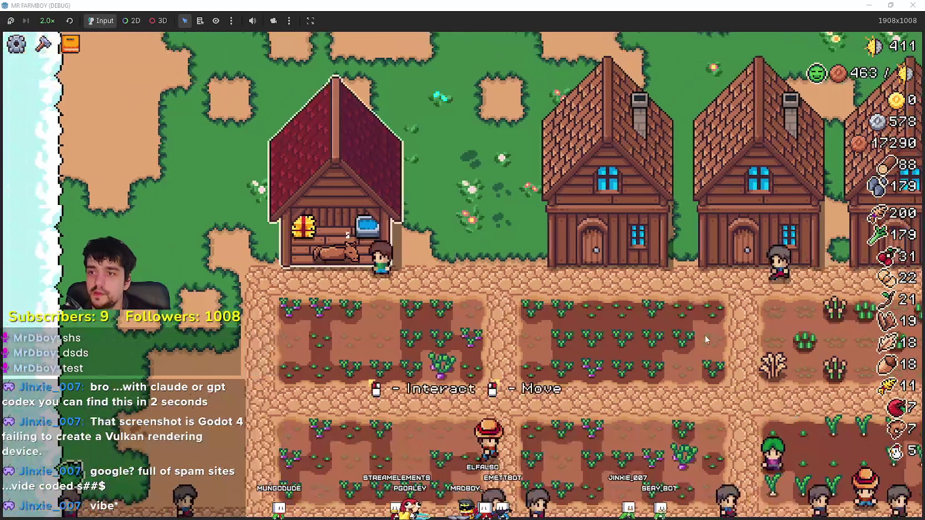
key(Escape)
key(Tab)
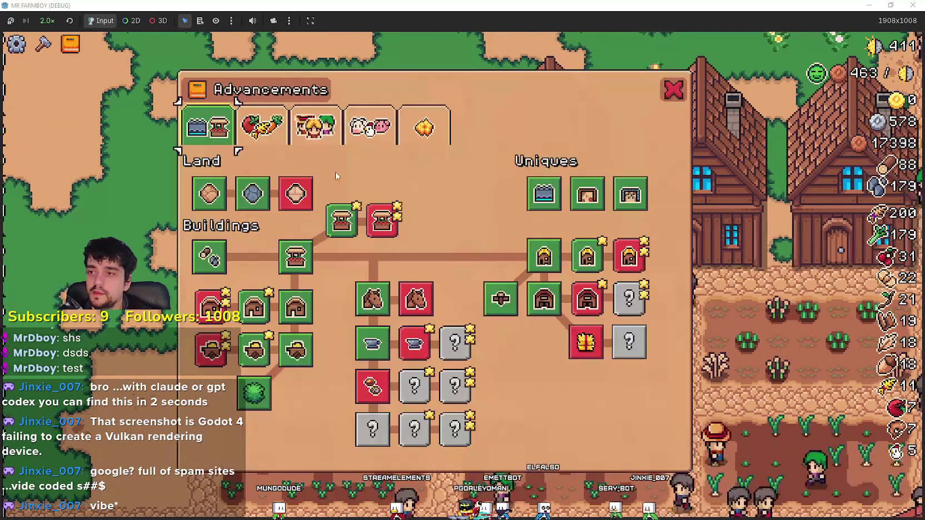
View the crops upgrade tree in the advancements panel, then close it
click(273, 132)
click(260, 129)
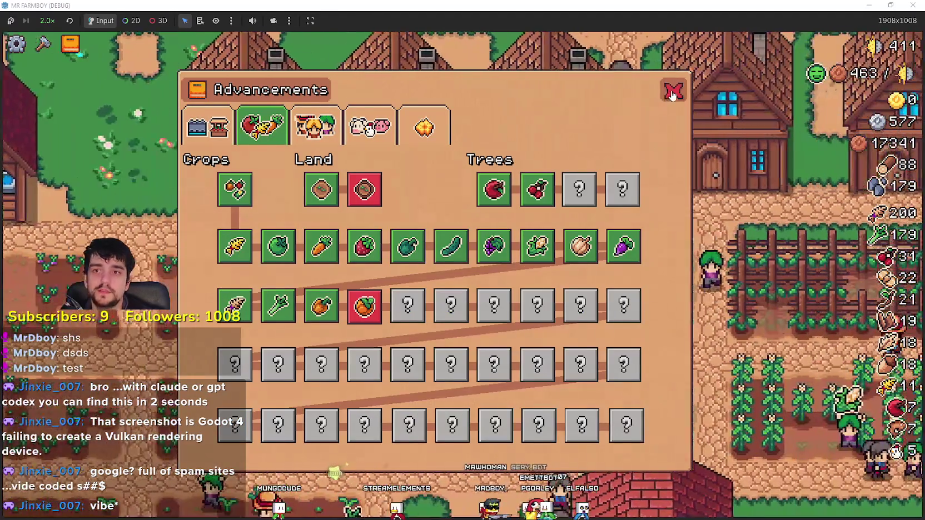
click(672, 95)
click(70, 43)
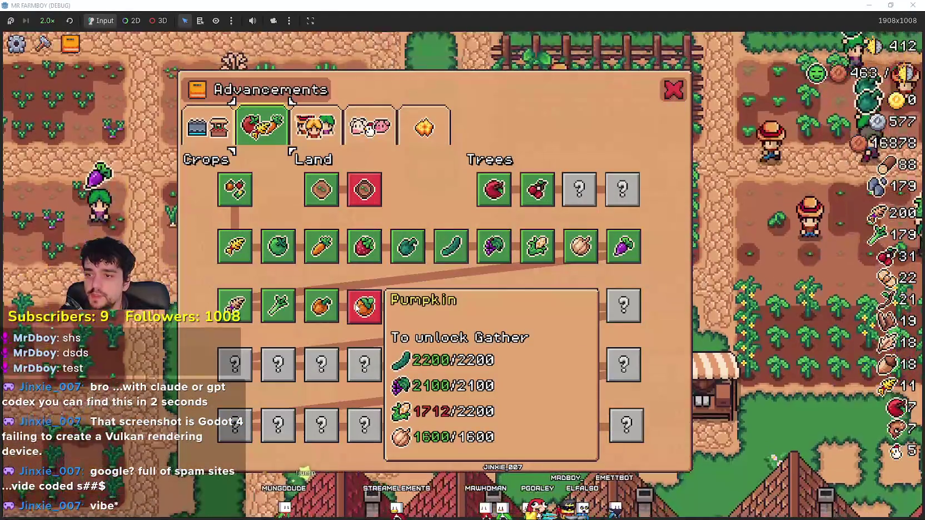
key(Escape)
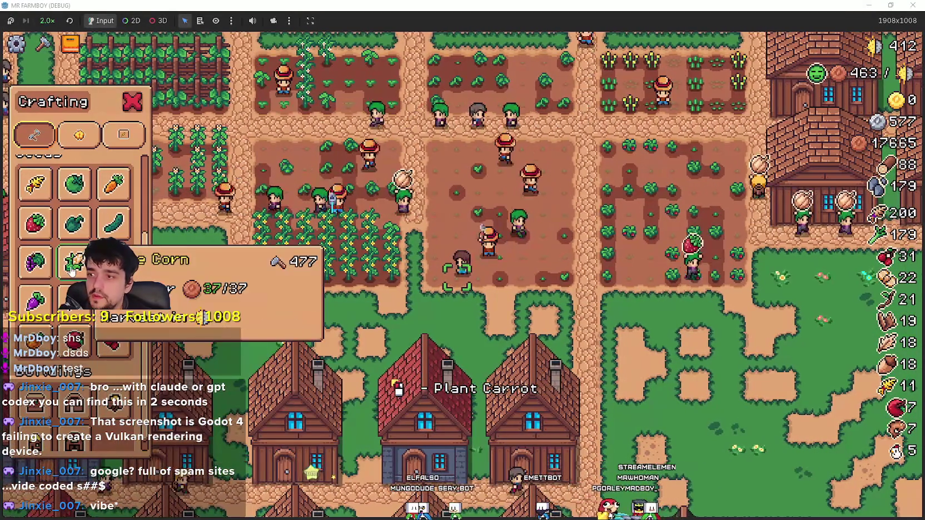
Plant White Corn in the field, glancing at the advancements and crafting panels
click(71, 269)
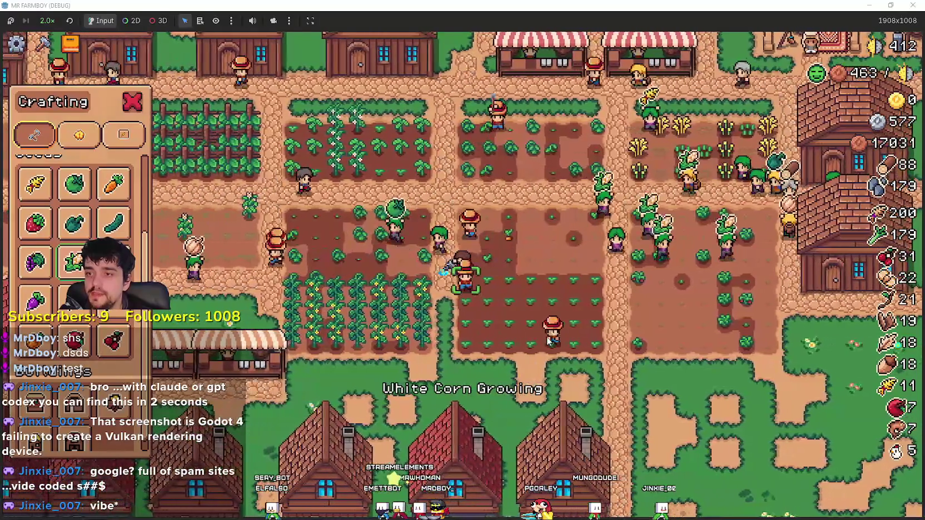
key(Tab)
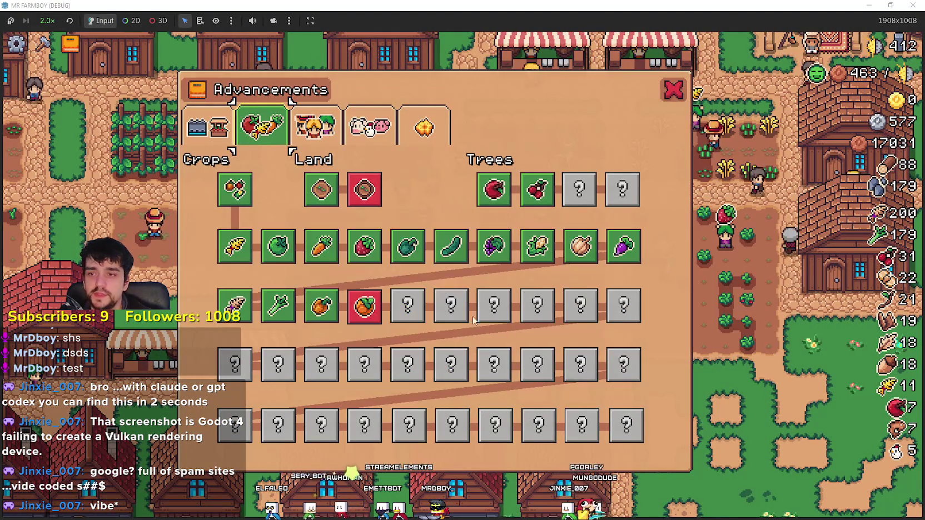
key(Escape)
key(Tab)
key(Tab)
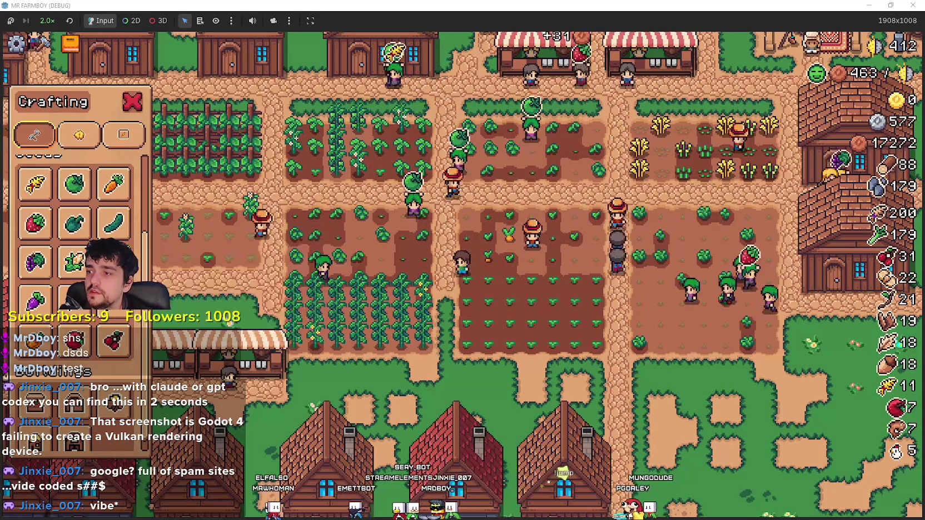
click(610, 360)
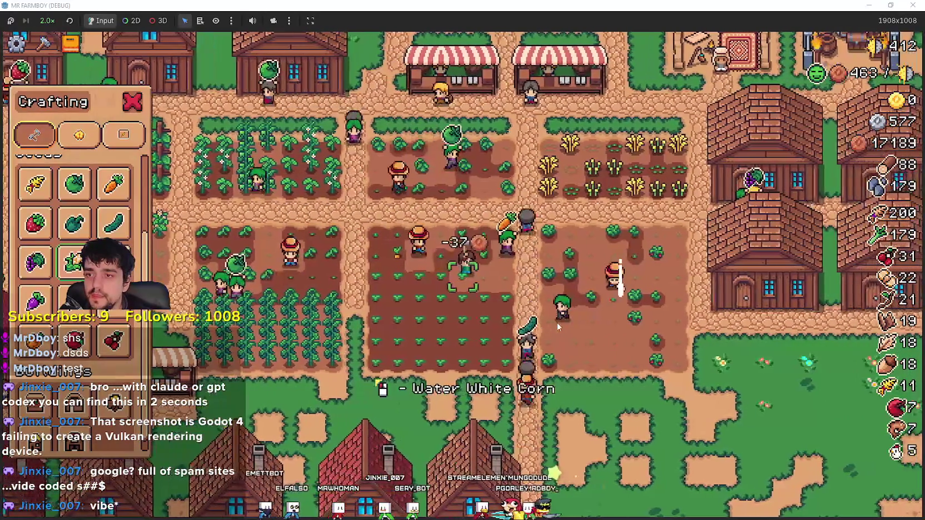
Toggle the advancements panel open and closed several times to check progress
key(Tab)
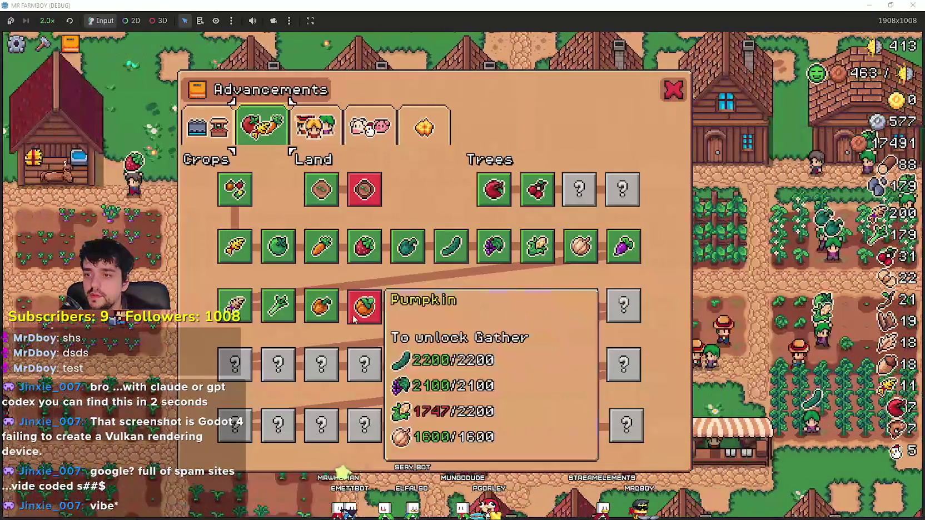
key(Tab)
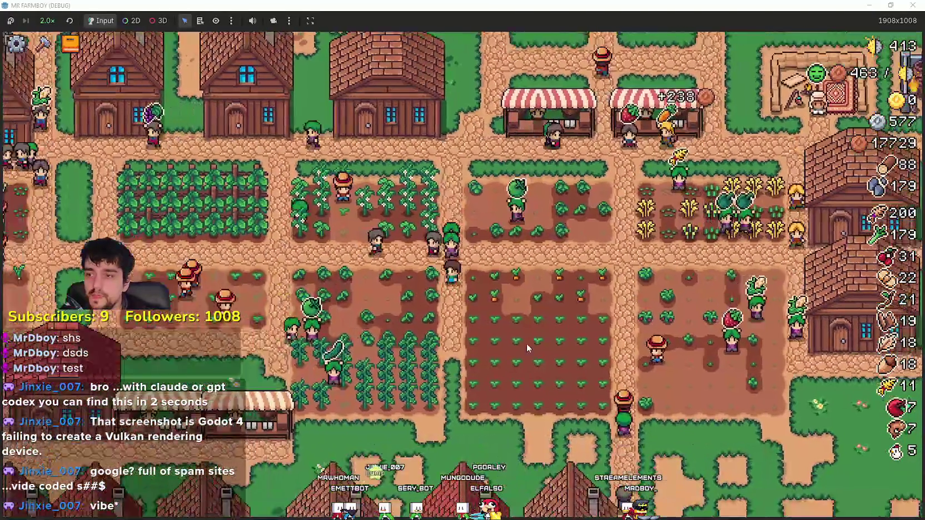
key(Tab)
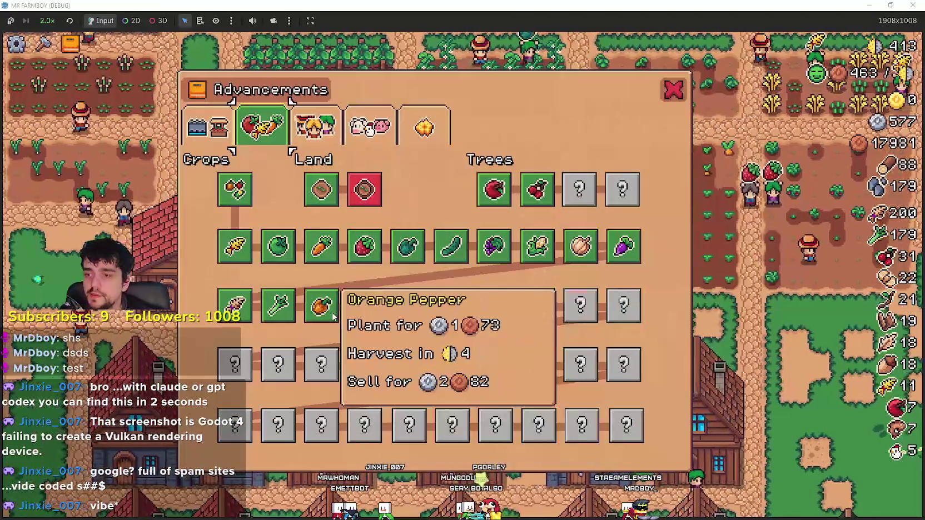
key(Tab)
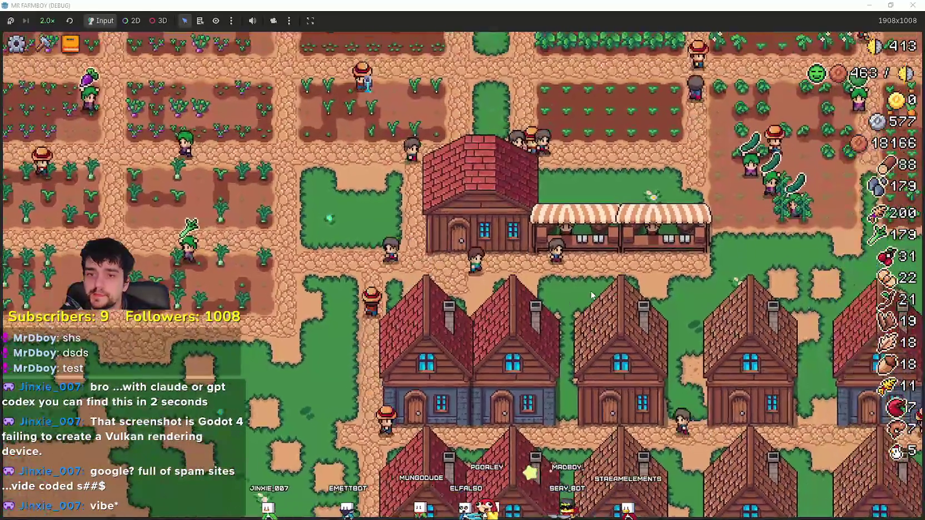
key(Tab)
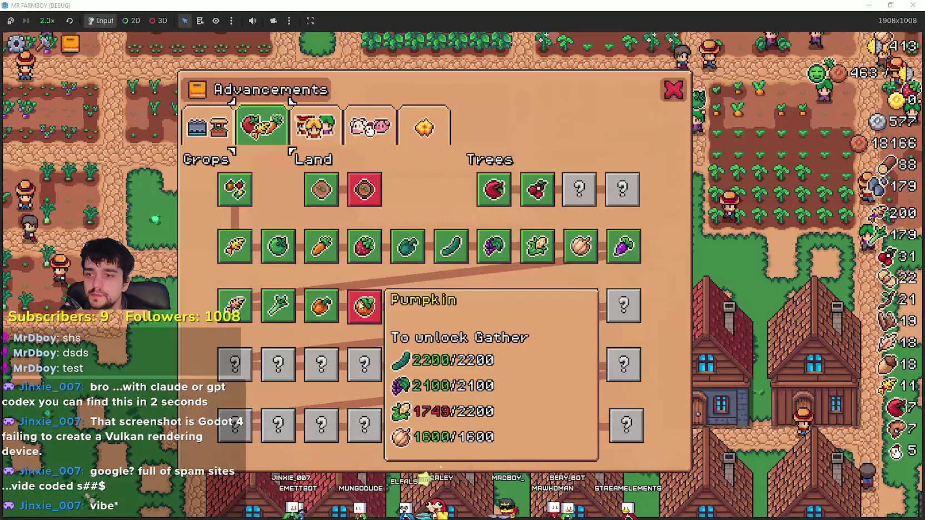
key(Tab)
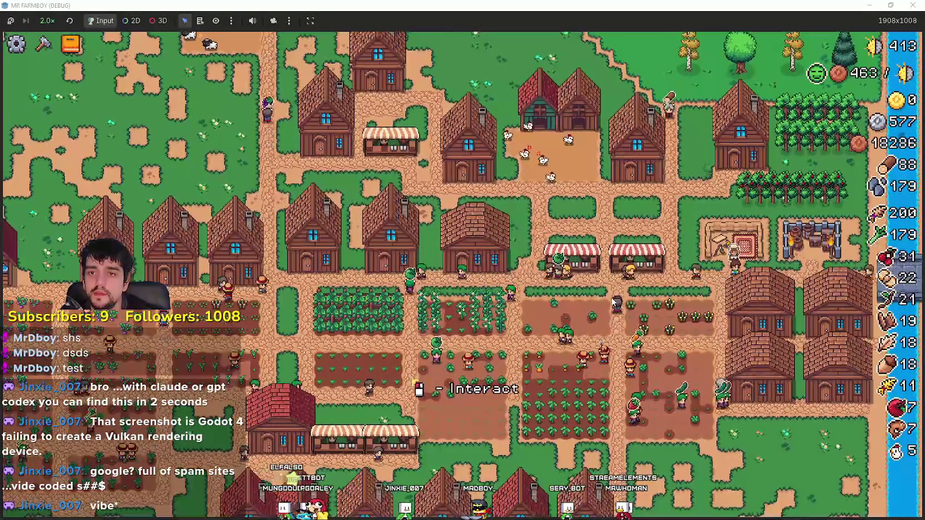
Buy the stone bundle from the merchant, raising stone to 429, then check animal advancements
click(434, 231)
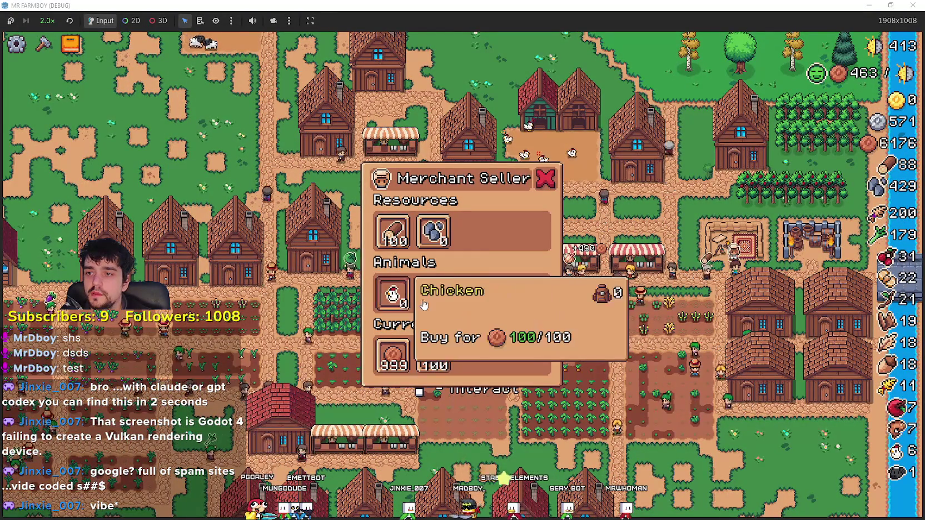
key(Escape)
key(Tab)
click(356, 140)
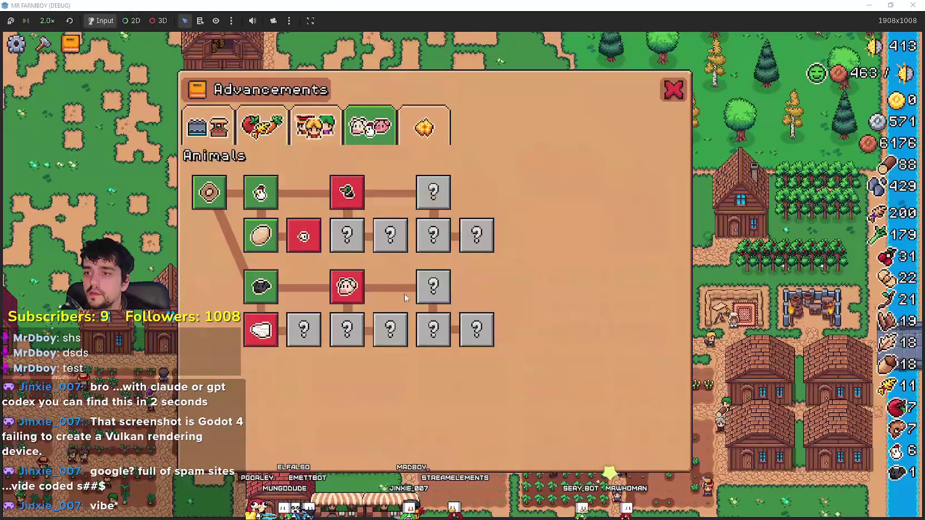
key(Escape)
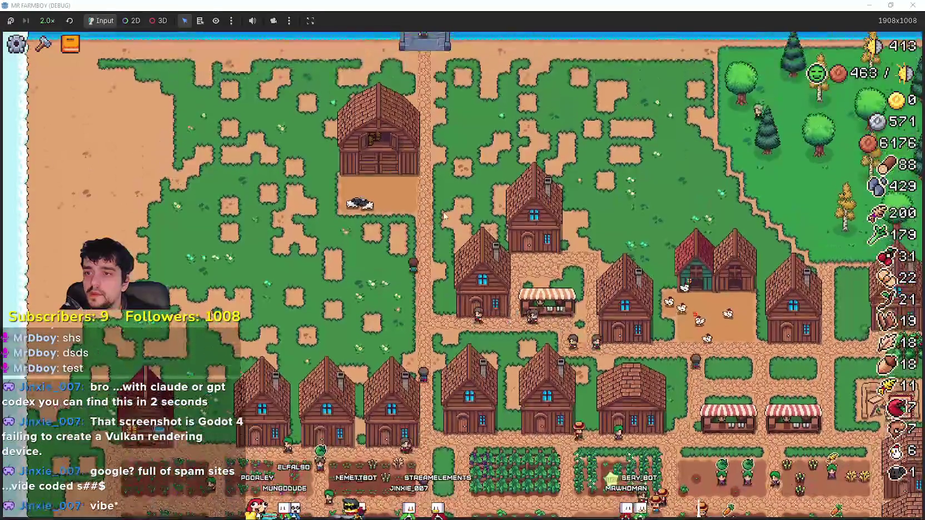
scroll(490, 248, up, 3)
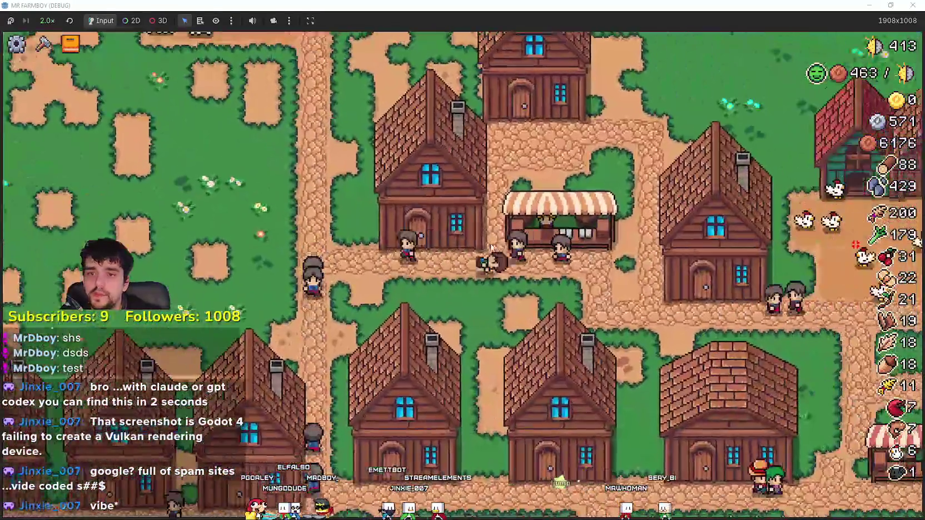
key(c)
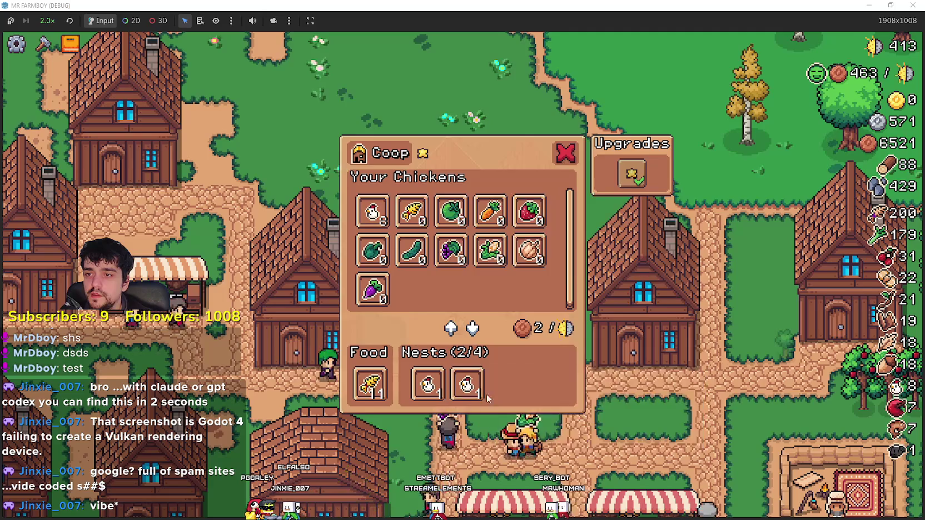
Flip between the coop and warehouse panels, ending with the chicken coop open
key(Escape)
key(c)
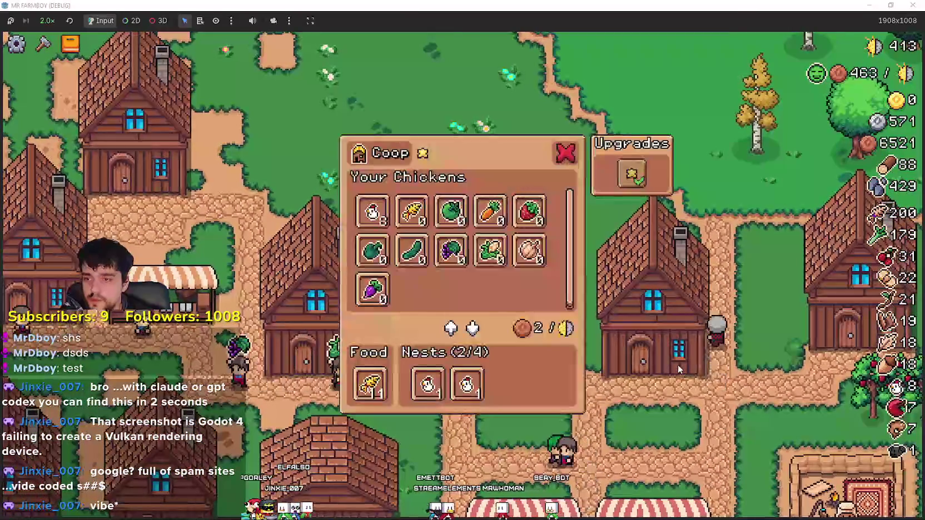
key(Escape)
key(c)
key(Escape)
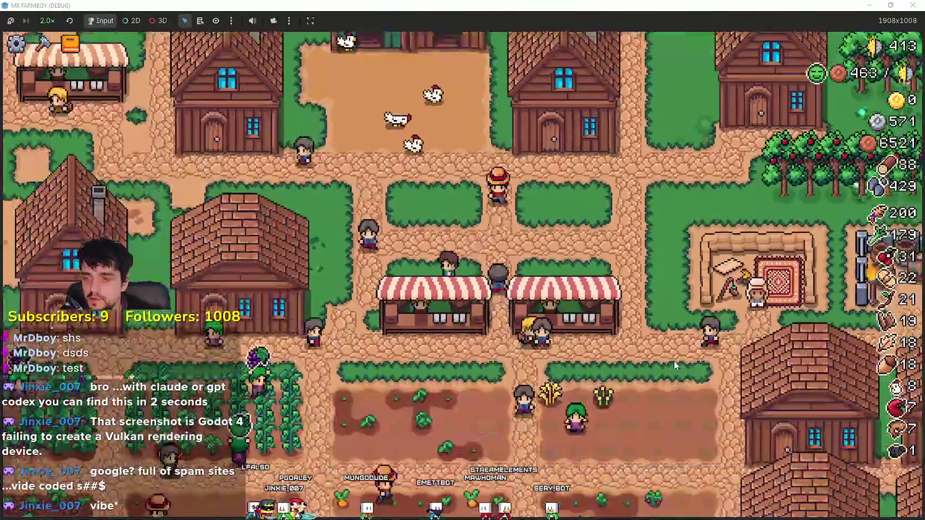
key(e)
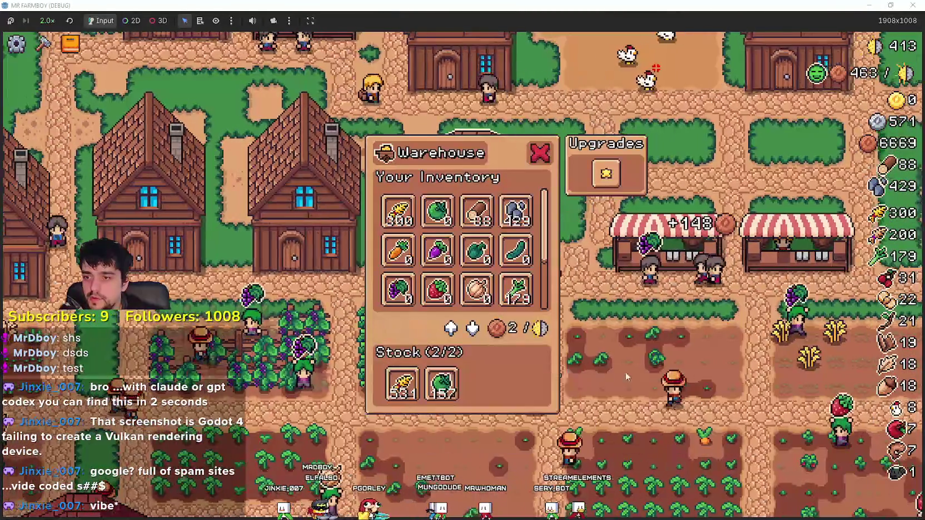
key(Escape)
key(c)
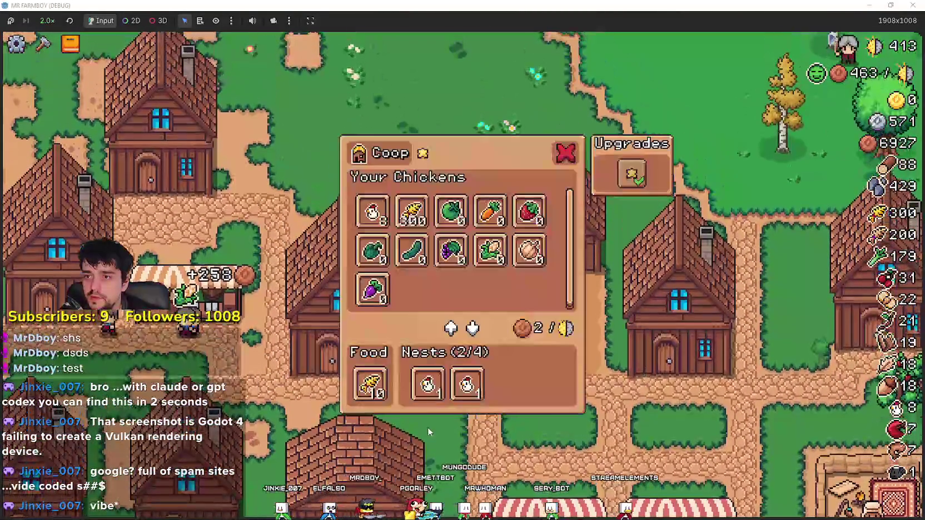
Add wheat to the coop's food twice, check animal advancements, then switch to the editor
click(412, 214)
click(411, 218)
key(t)
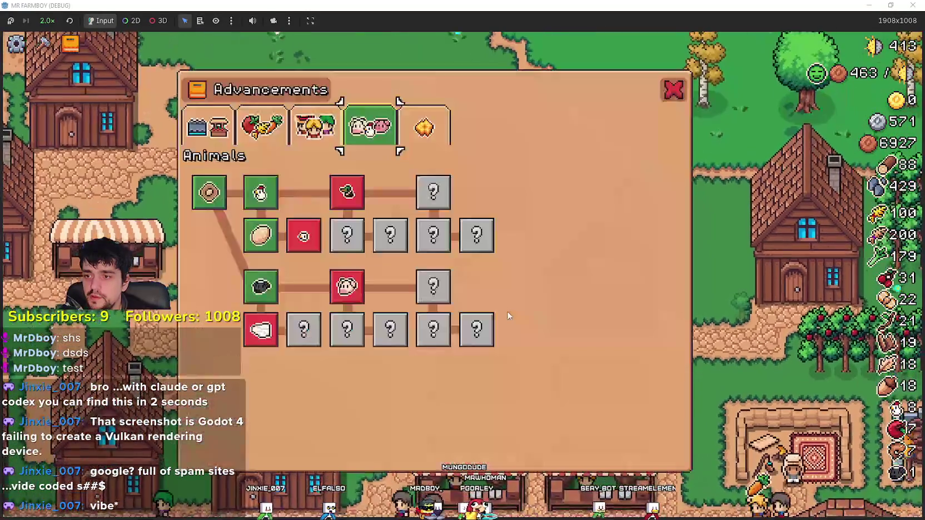
mouse_move(296, 222)
key(Escape)
key(Escape)
key(alt+Tab)
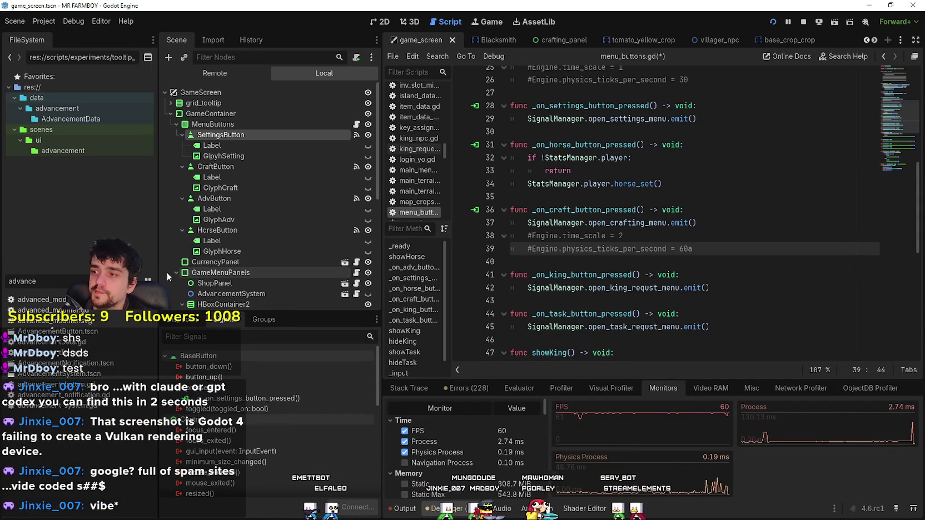
Open AdvancementSystem.tscn in 2D and inspect ChickenBreedingAdvButton's requirement 0, a Baby Chicken entry
double_click(82, 373)
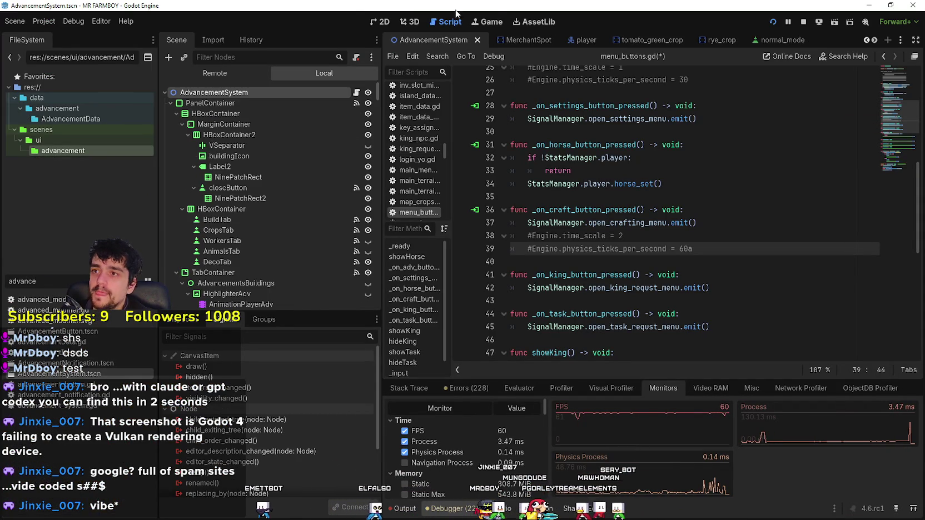
click(380, 22)
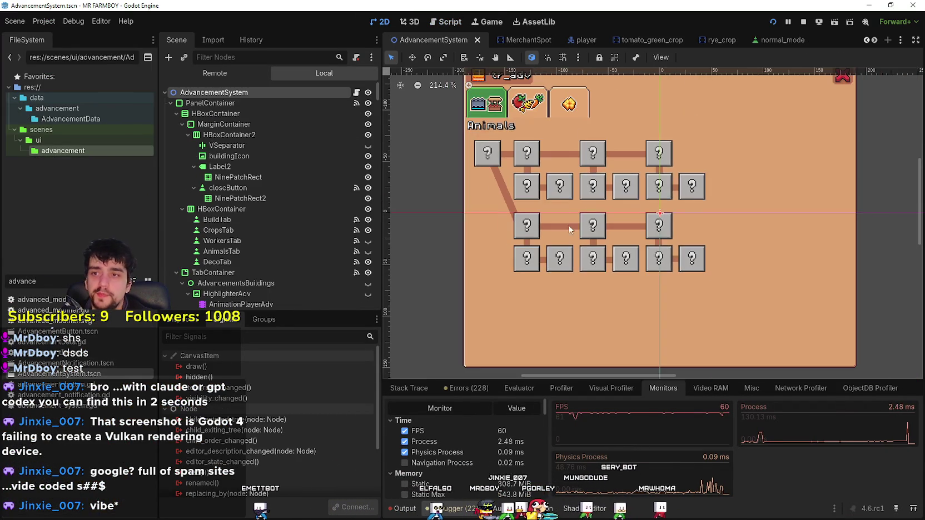
click(553, 192)
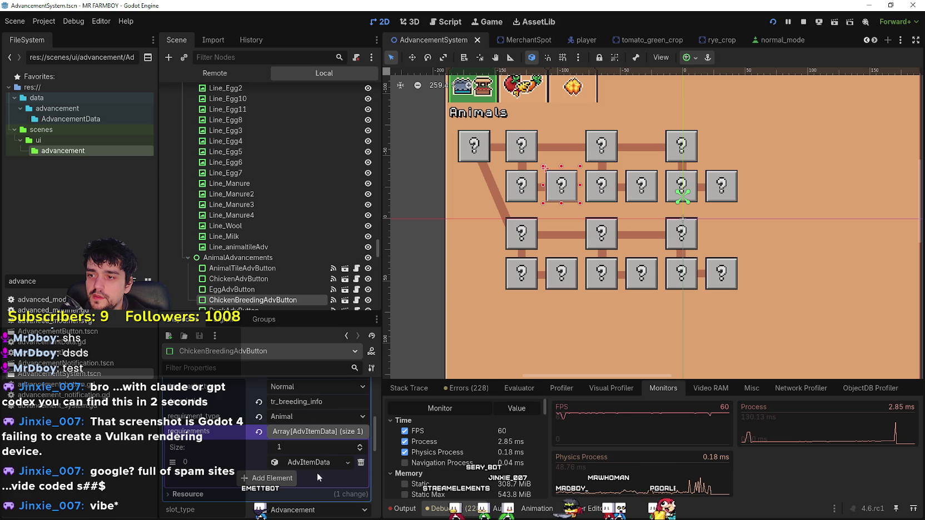
click(320, 463)
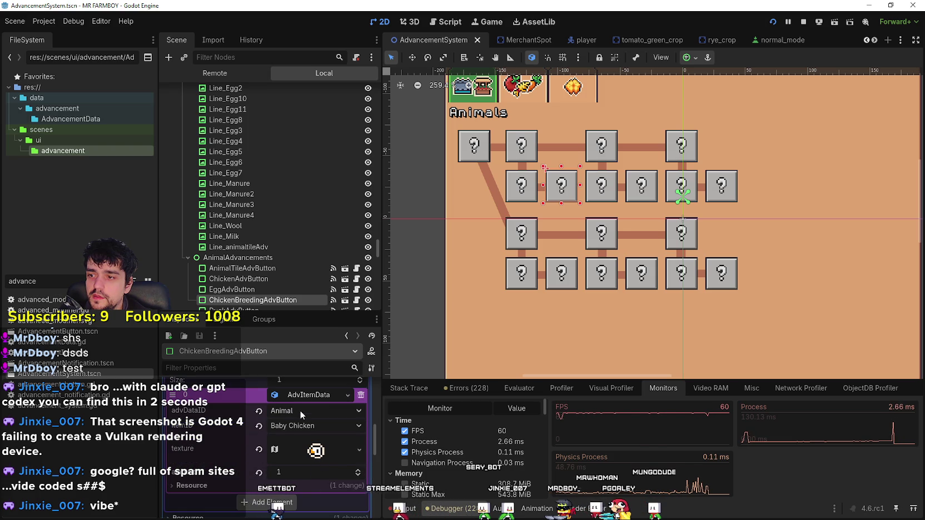
scroll(297, 445, up, 4)
scroll(300, 478, down, 5)
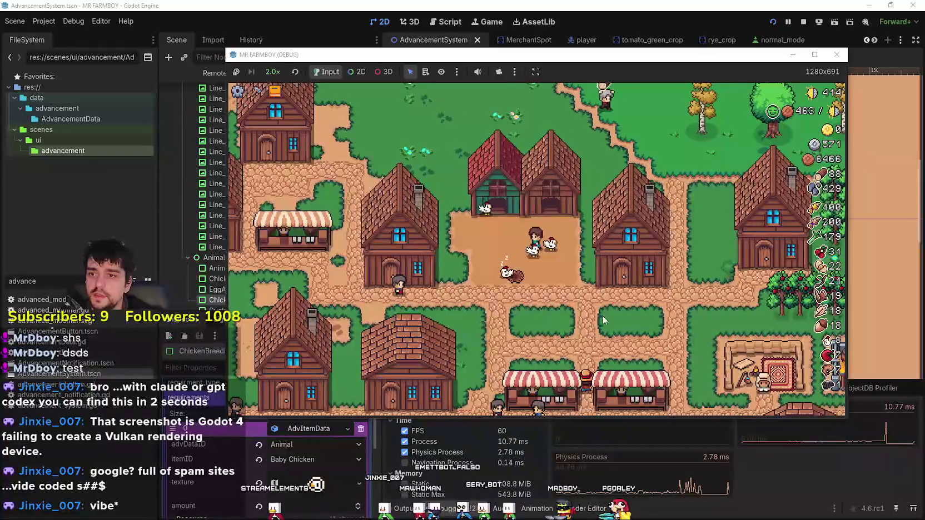
Maximize the game window, look over the animal advancements including Wool, then close the panel
key(k)
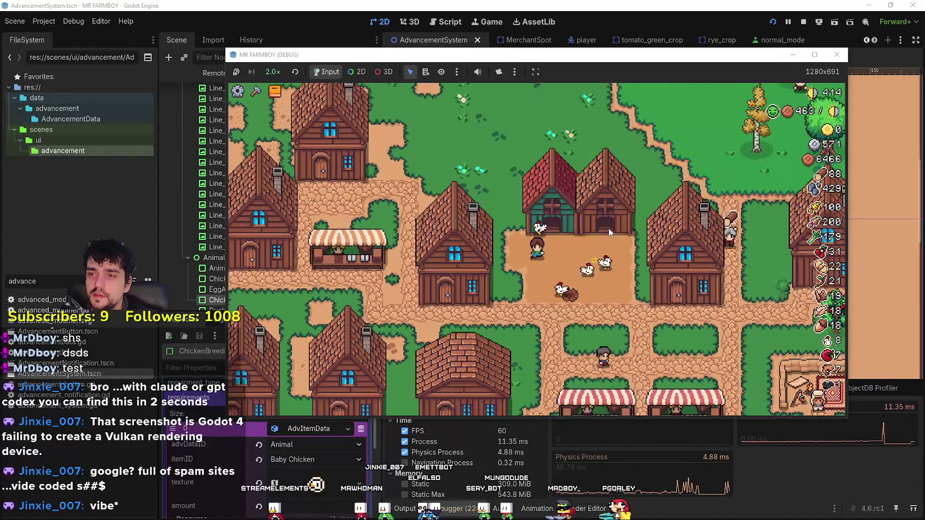
click(814, 54)
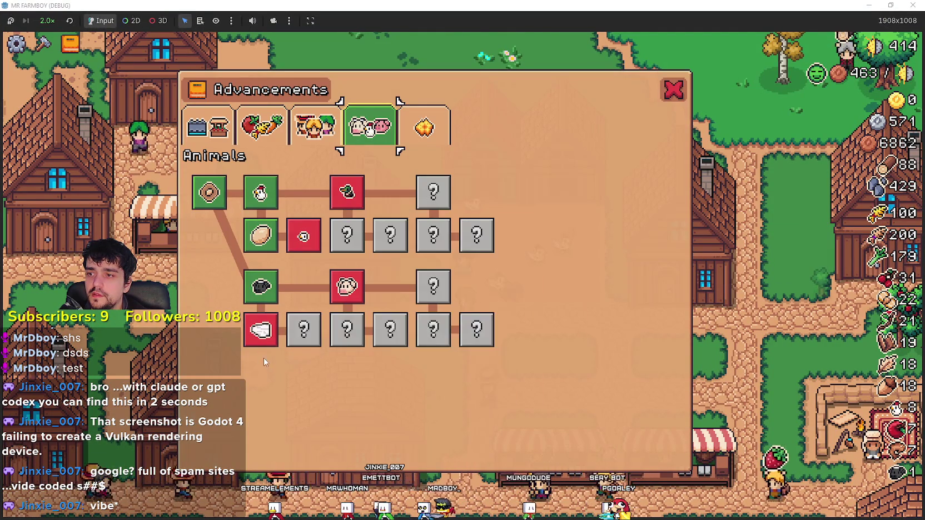
mouse_move(256, 340)
key(k)
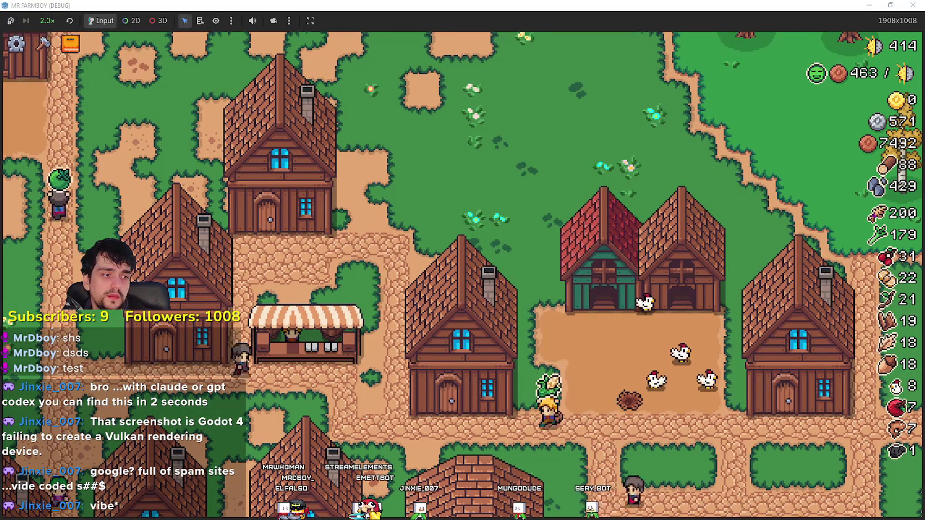
key(alt+Tab)
Browse Steam's Store and Library, the MR FARMBOY store page and community Discussions, then return to the game
click(183, 76)
click(224, 75)
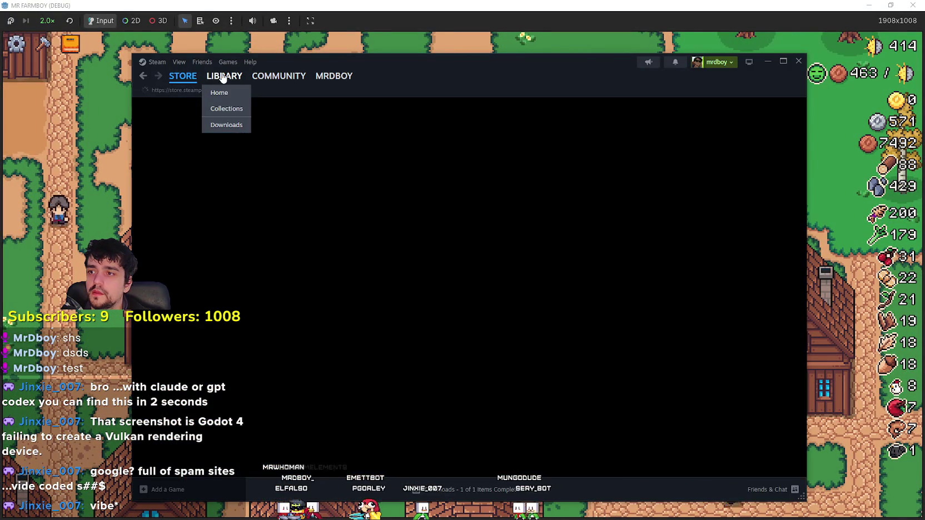
click(492, 286)
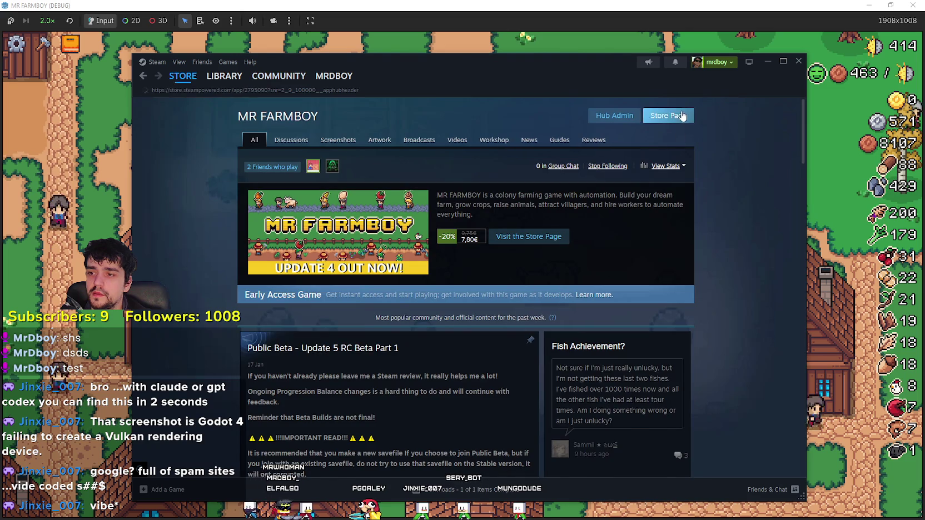
click(683, 115)
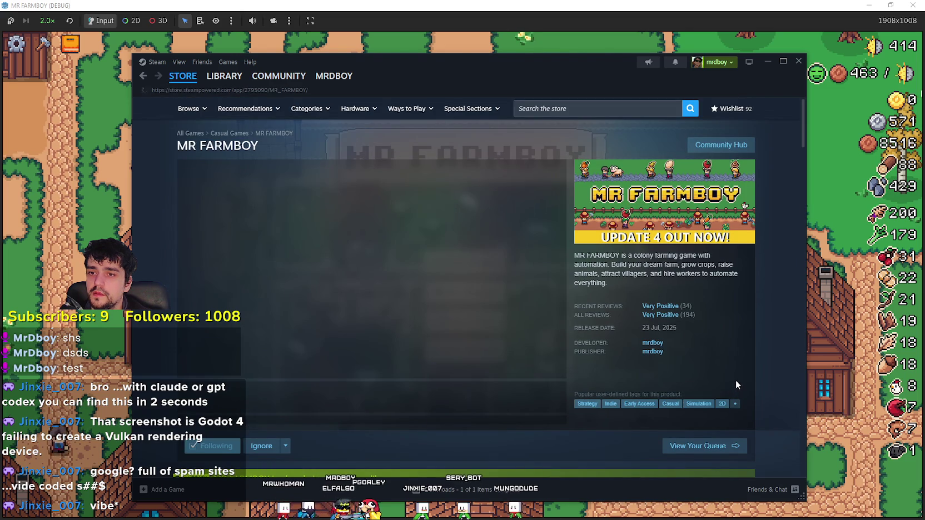
click(702, 146)
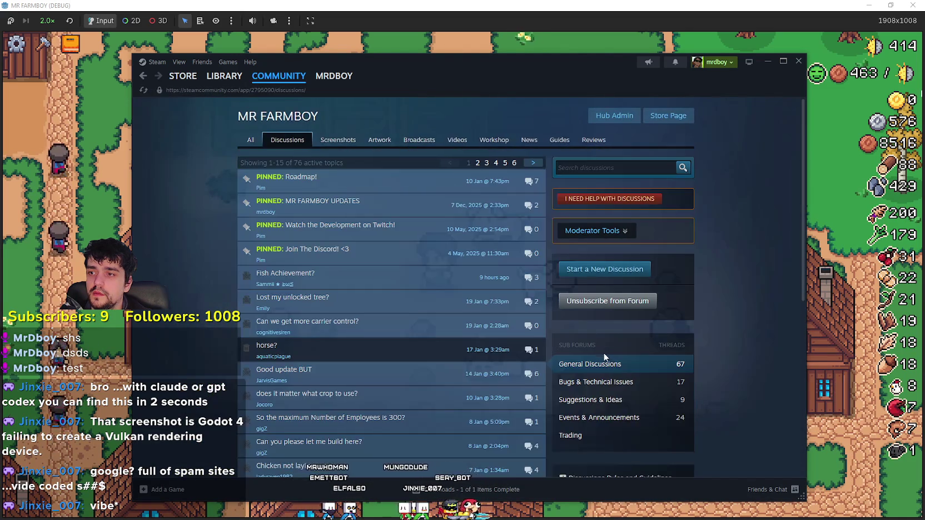
scroll(605, 354, down, 3)
click(823, 350)
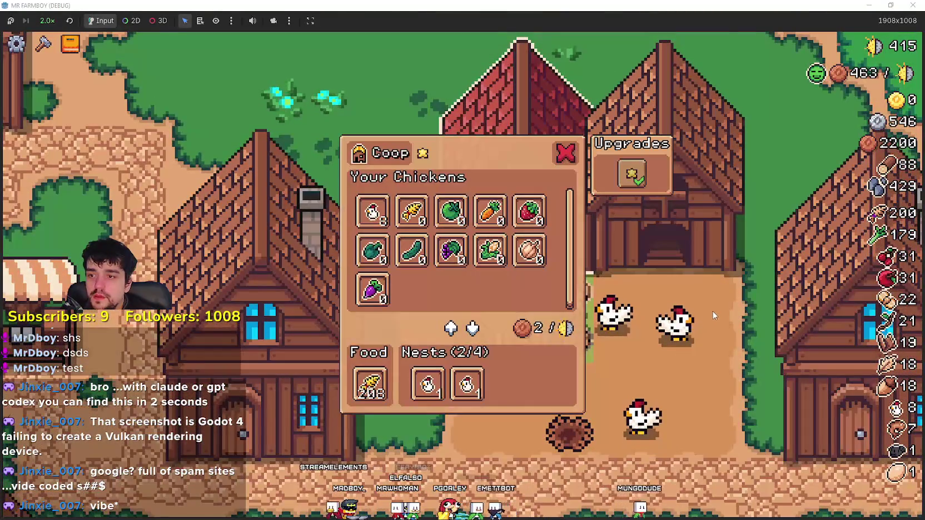
Close the coop, check the Baby Chickens advancement, then pause and return to the Godot editor
key(Escape)
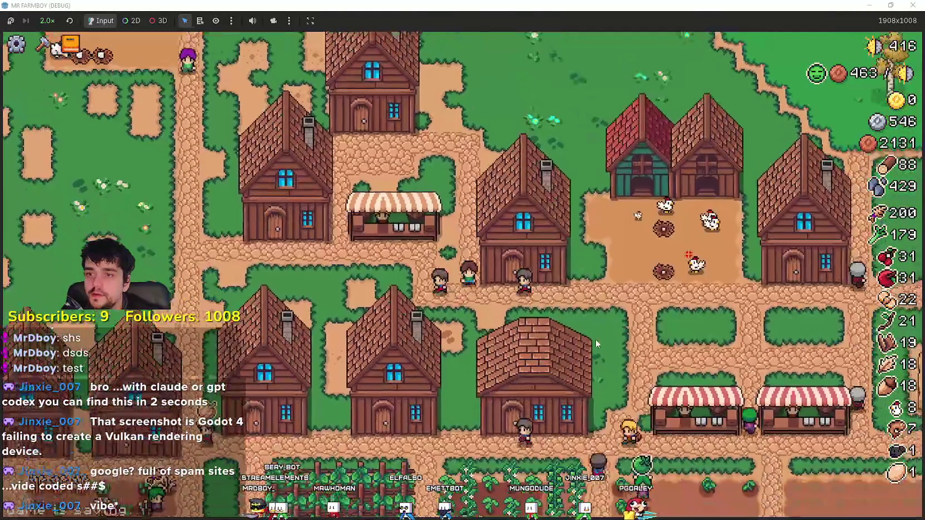
key(Tab)
mouse_move(303, 236)
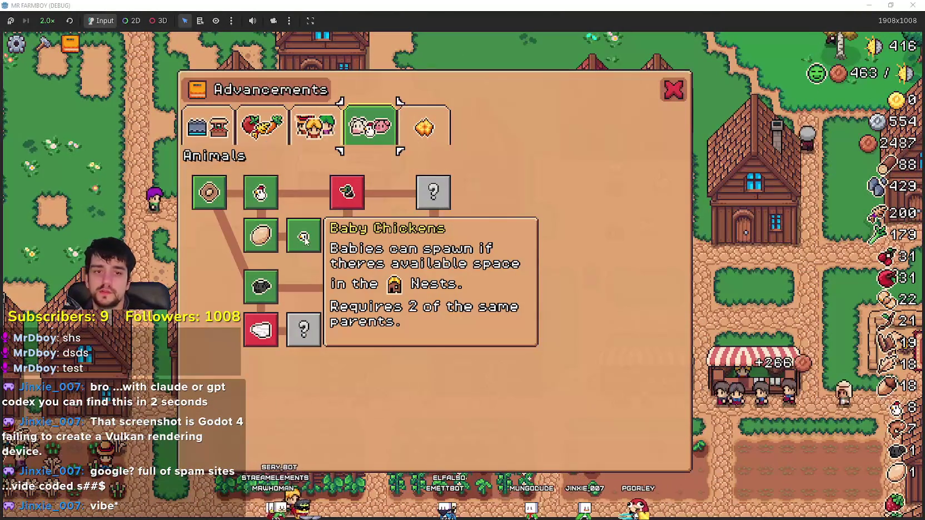
key(Tab)
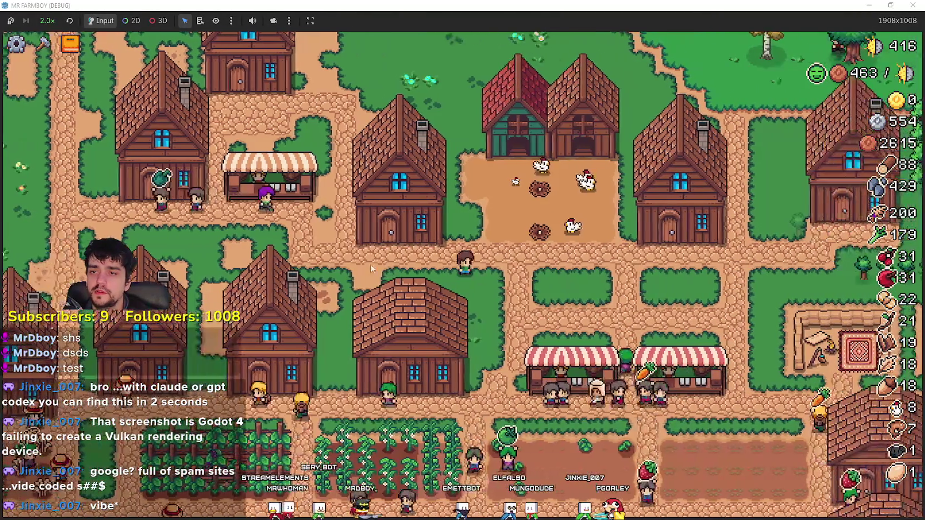
key(Tab)
key(Tab)
key(Escape)
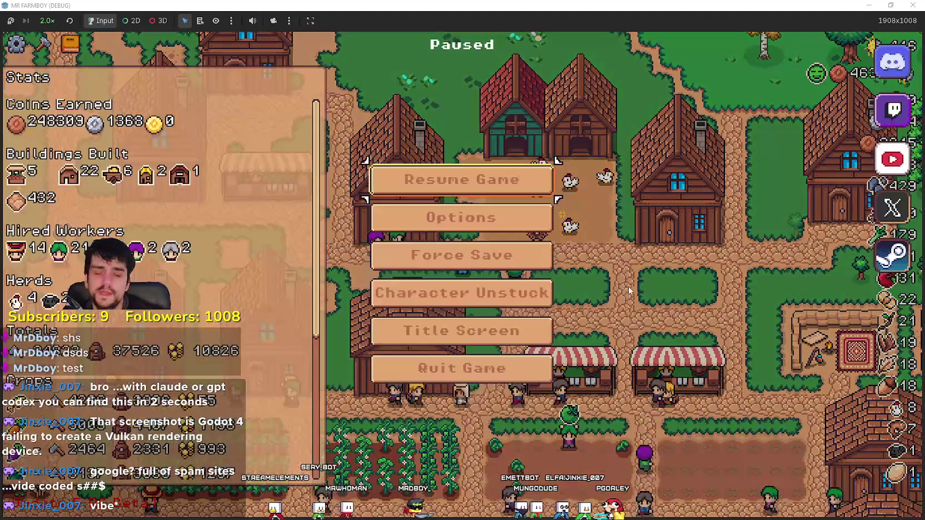
key(alt+Tab)
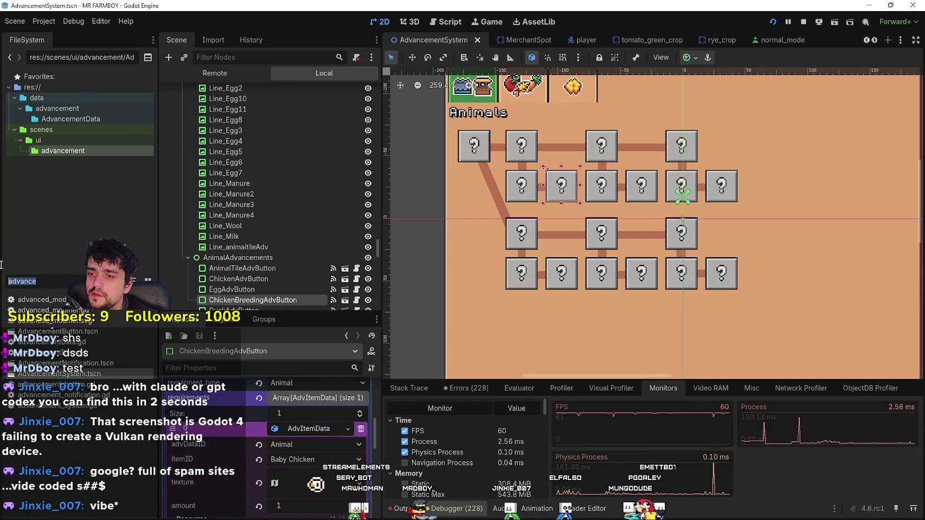
Filter the FileSystem for 'chicken' and open chicken.tscn with its animalNPC.gd script
text(adva)
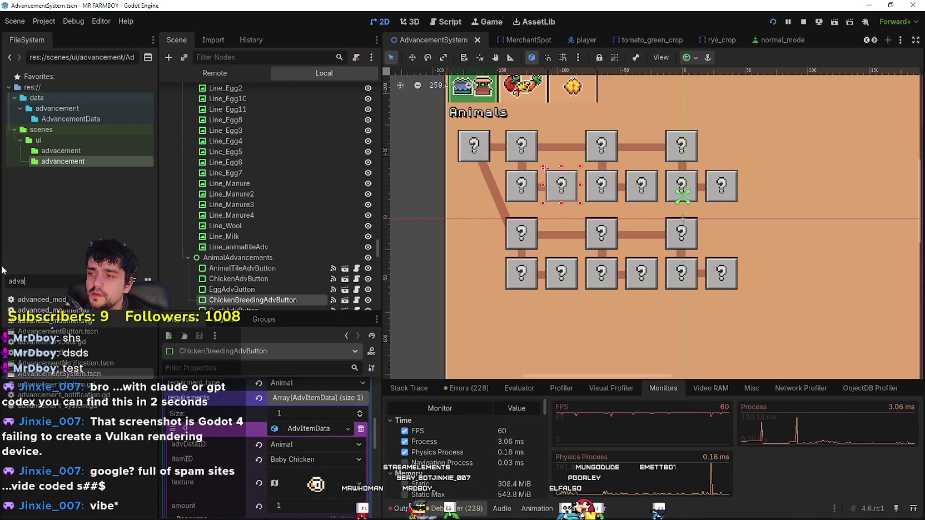
text(n)
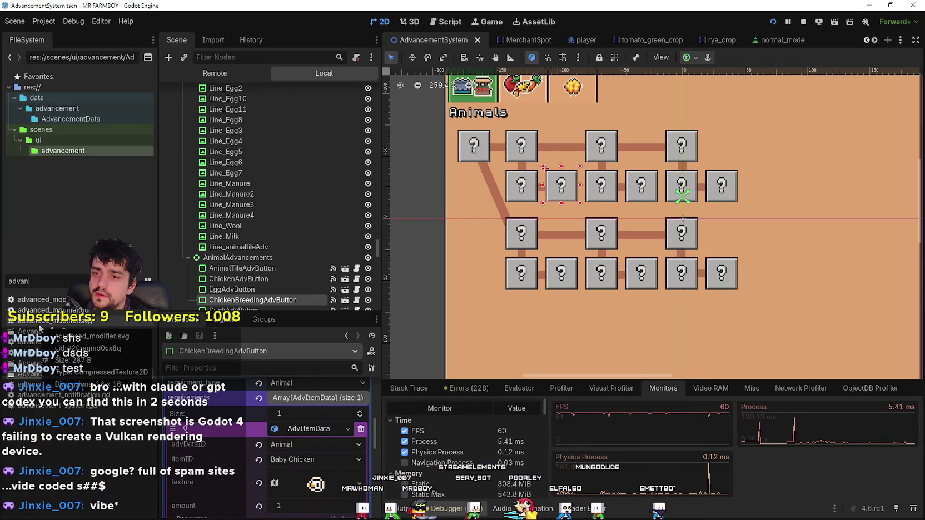
key(BackSpace)
key(BackSpace)
key(BackSpace)
text(chi)
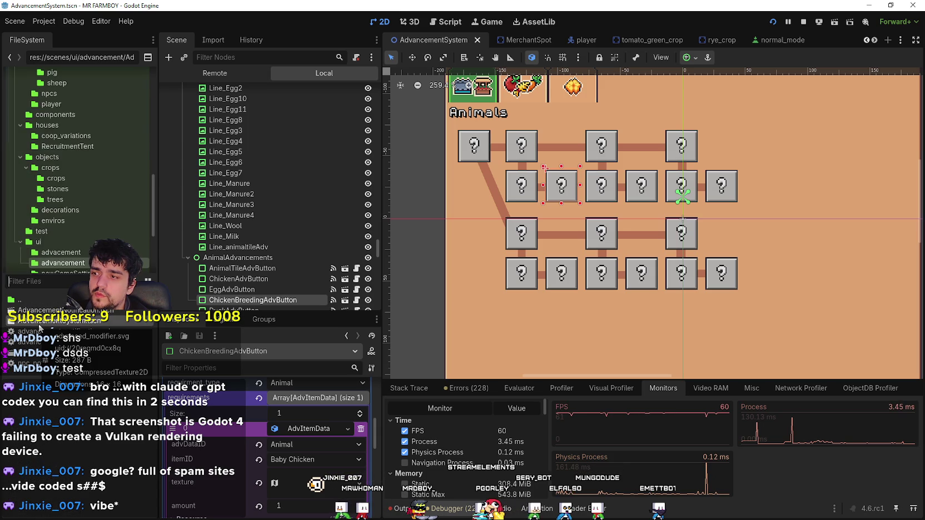
text(cken)
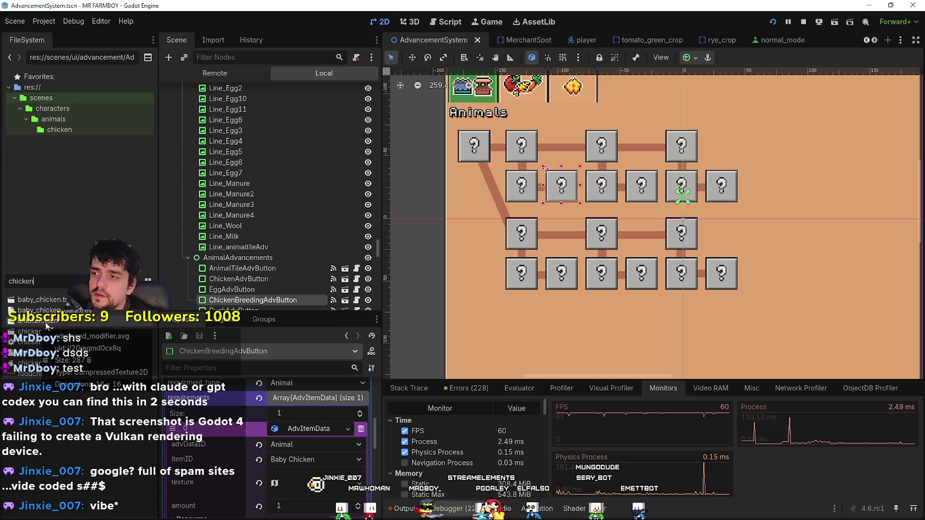
double_click(43, 321)
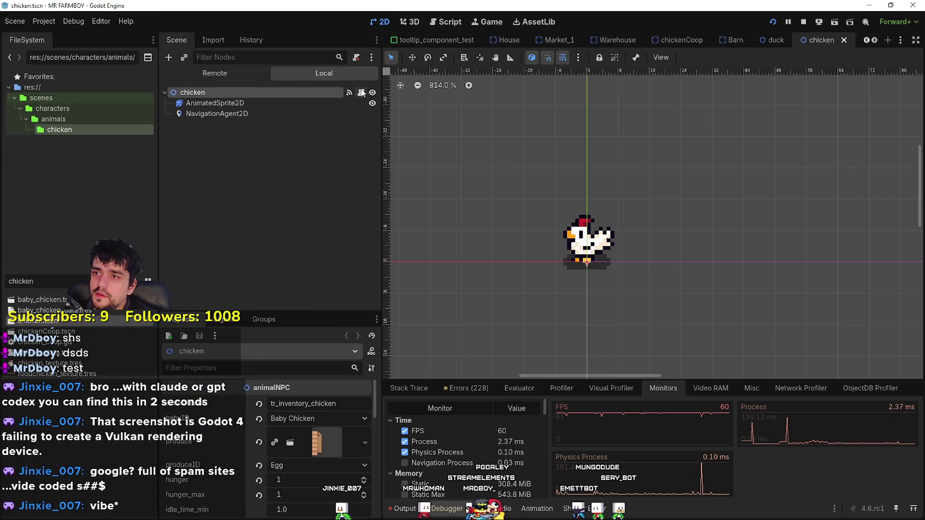
key(ctrl+F3)
Scroll through animalNPC.gd's lay-nest, eat and walking state functions
scroll(672, 264, up, 8)
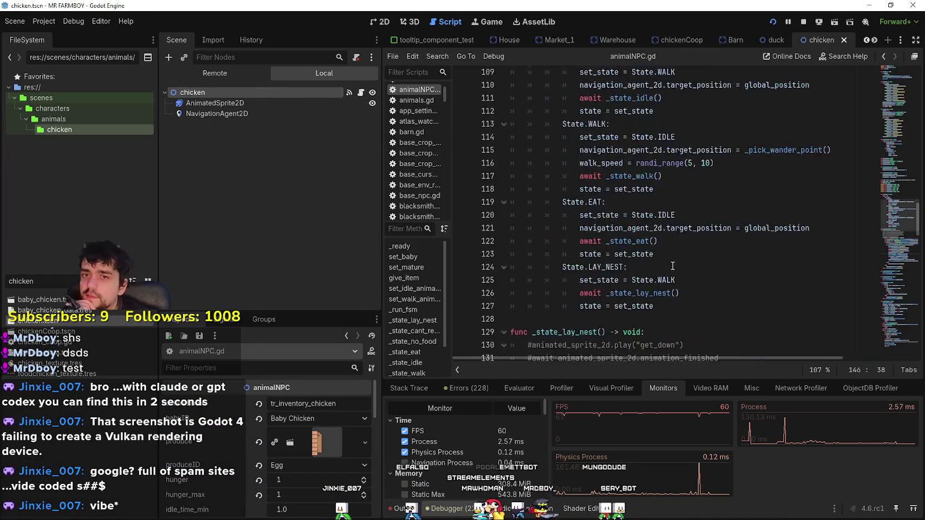
scroll(672, 265, down, 12)
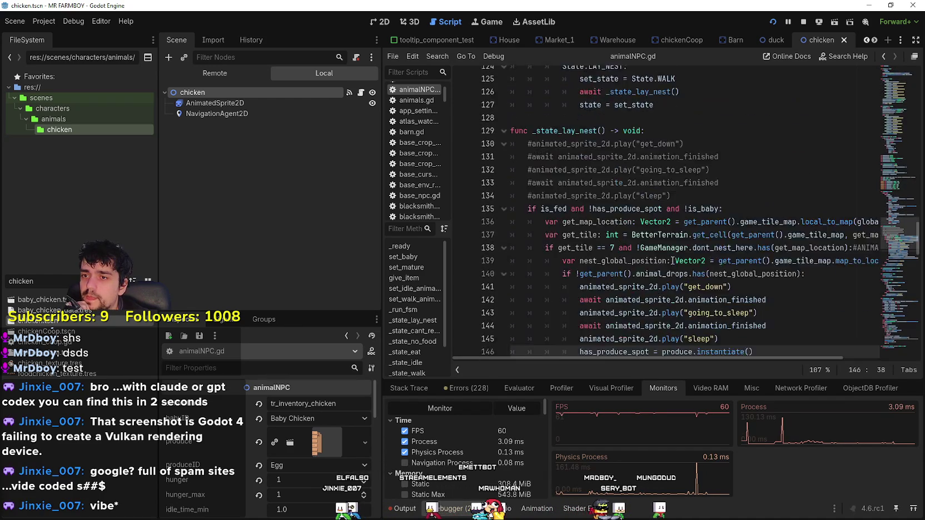
key(Down)
key(Down)
key(Down)
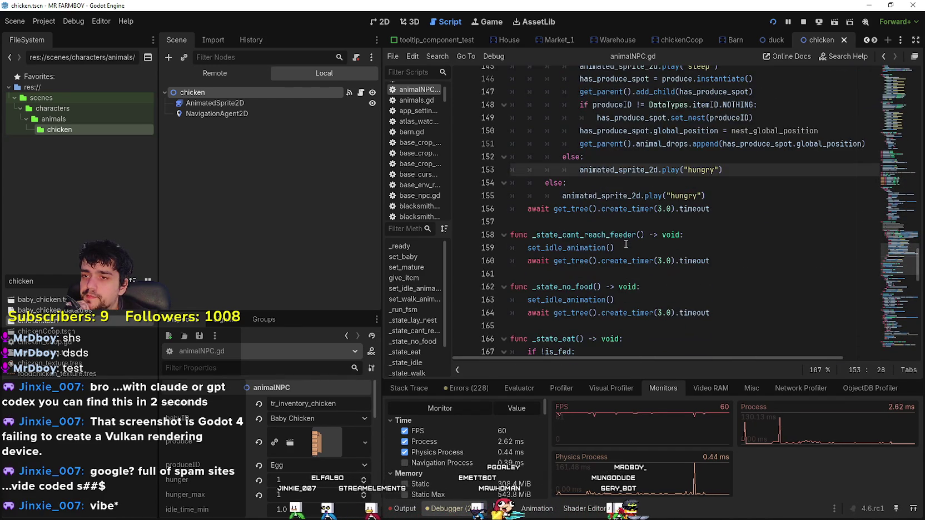
click(633, 198)
scroll(611, 217, down, 9)
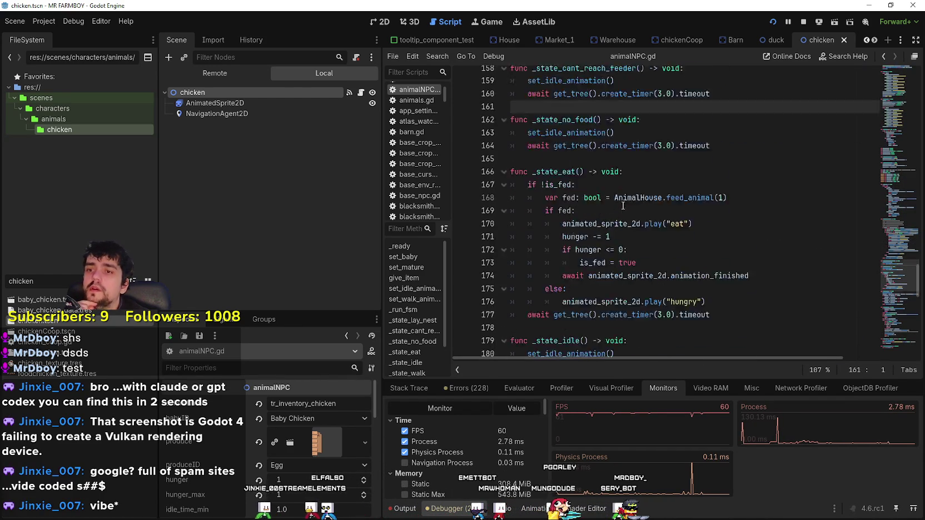
scroll(605, 222, down, 9)
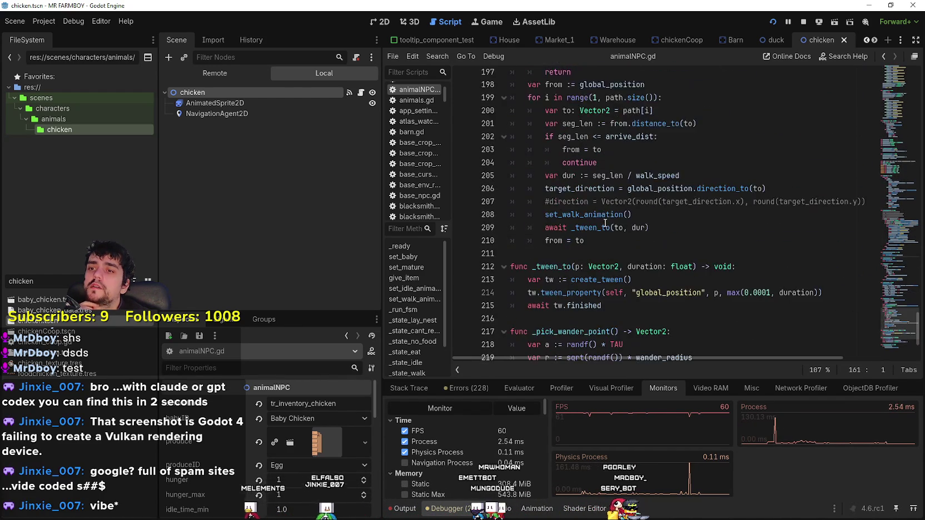
click(589, 176)
scroll(588, 177, down, 1)
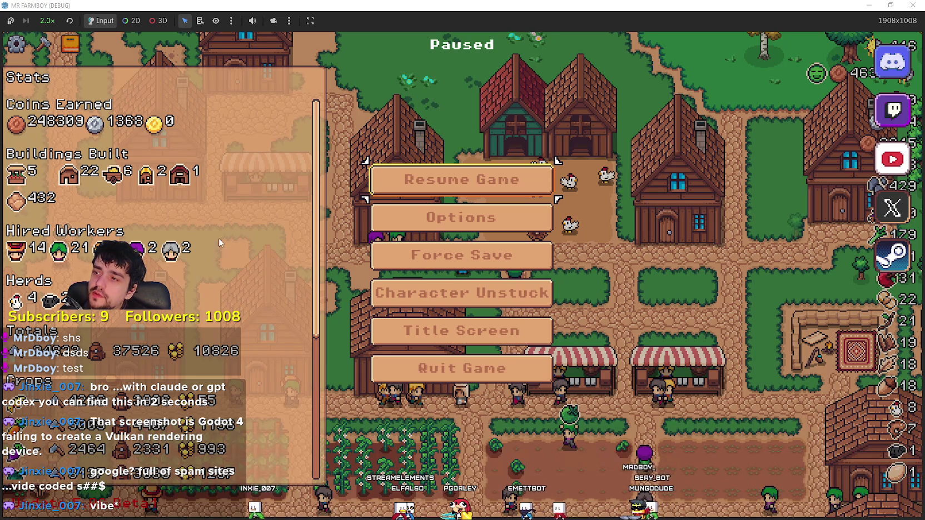
Resume the game and look over the animal upgrades in the Advancements book
scroll(2, 316, down, 5)
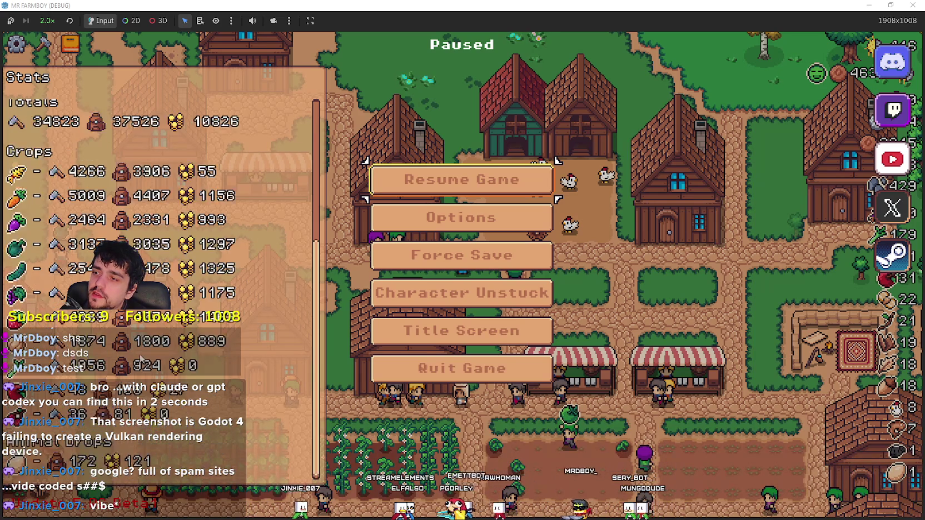
scroll(161, 277, up, 5)
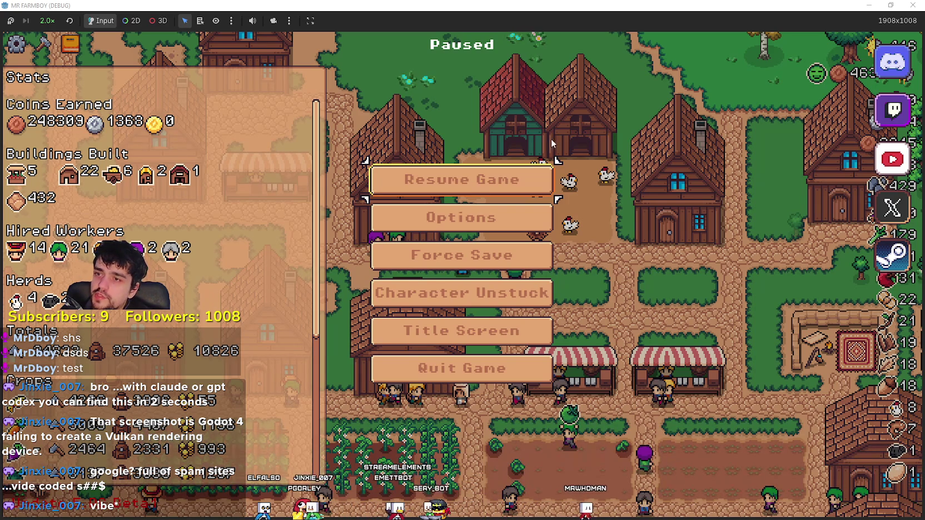
click(474, 189)
click(70, 43)
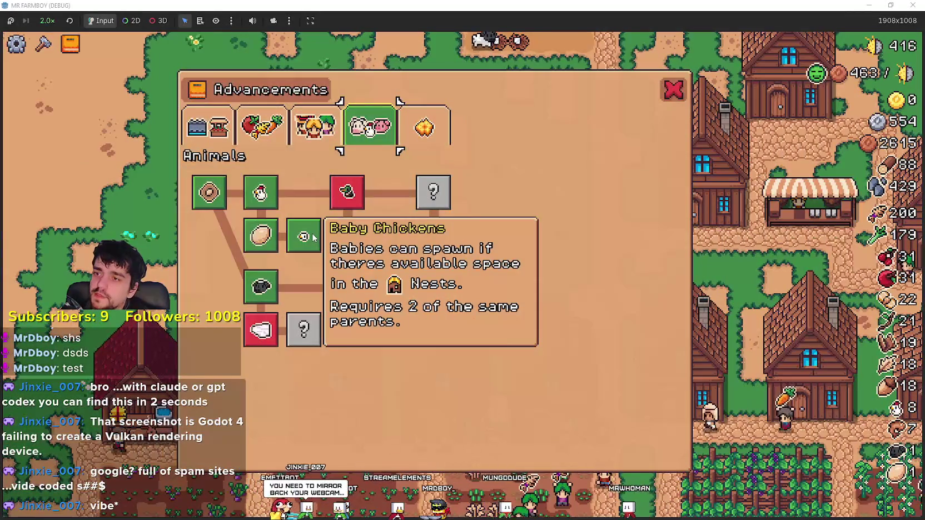
key(Escape)
Walk north to the sheep barn, earn the Wool advancement, and inspect the Barn panel
key(w)
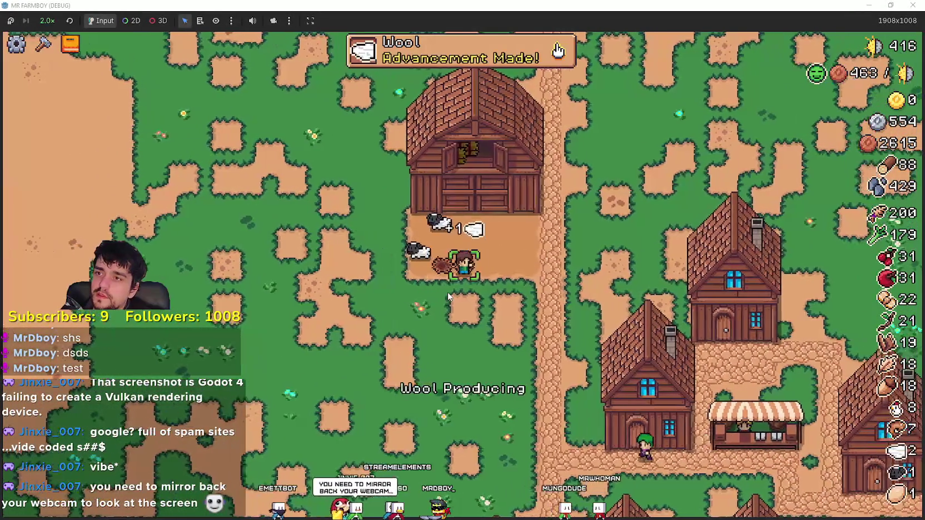
key(Tab)
mouse_move(303, 334)
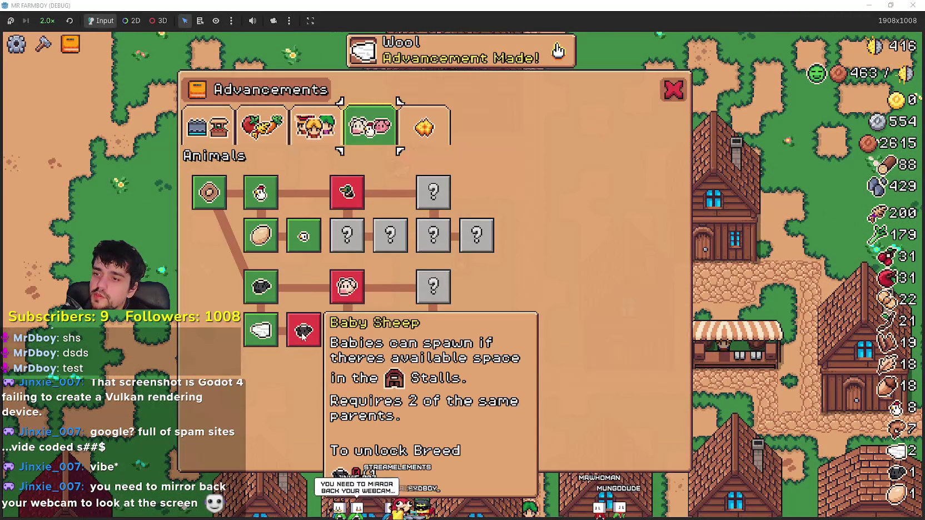
key(Escape)
key(e)
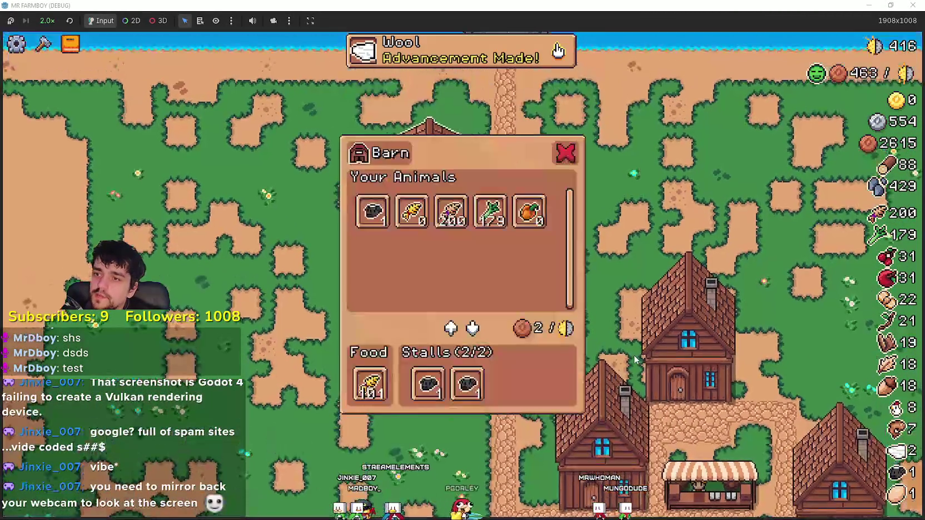
key(Escape)
Walk south and east through the village to the chicken coop
key(s)
key(d)
scroll(634, 354, up, 3)
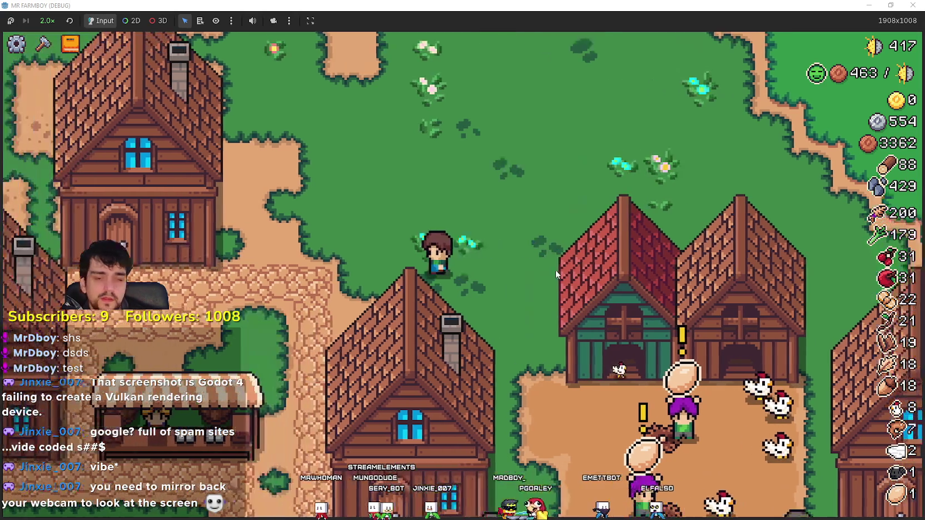
Open the Warehouse and buy its Upgrade 1 stock-capacity upgrade
scroll(555, 270, down, 3)
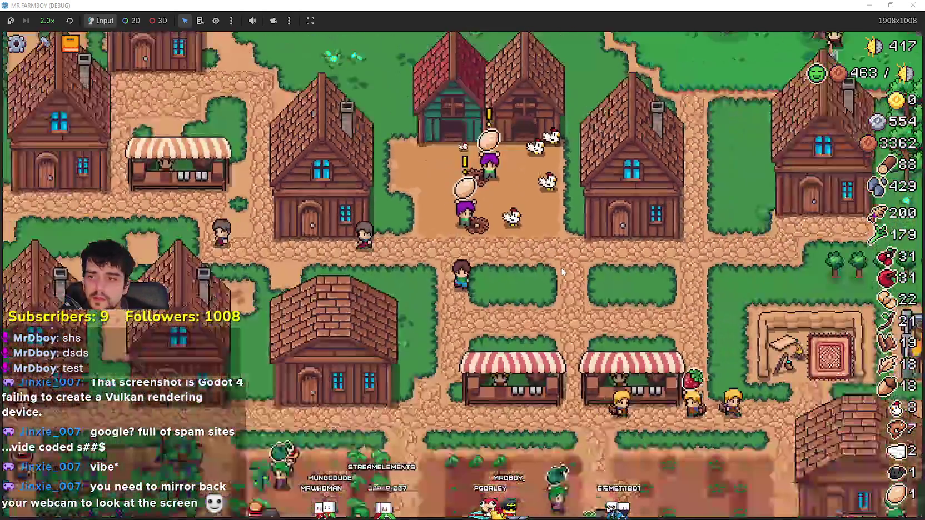
mouse_move(563, 271)
mouse_down()
mouse_move(563, 174)
mouse_move(667, 120)
mouse_move(712, 139)
mouse_move(726, 182)
mouse_up()
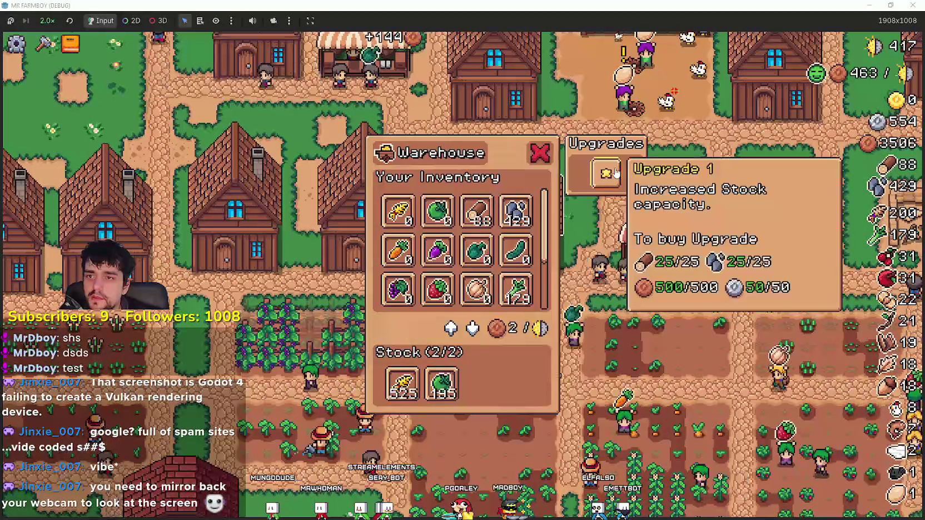
click(605, 173)
scroll(517, 269, down, 2)
scroll(517, 269, down, 1)
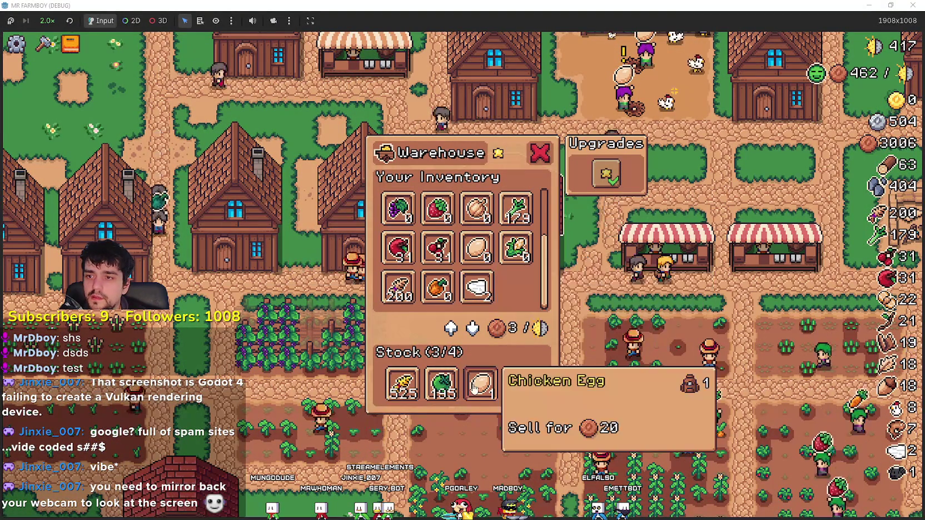
mouse_move(770, 180)
mouse_down()
mouse_move(656, 189)
mouse_move(632, 318)
mouse_up()
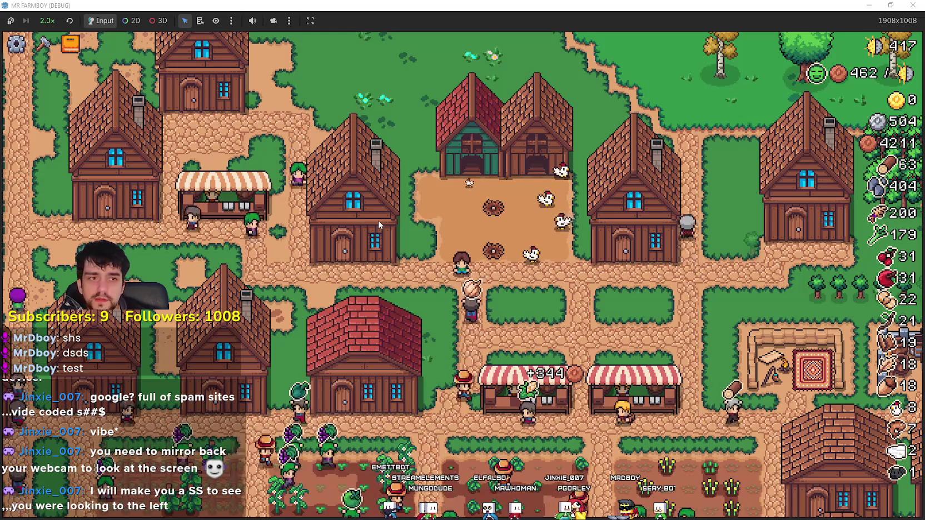
Walk past the houses and around the chicken barn down to the farm fields
key(a)
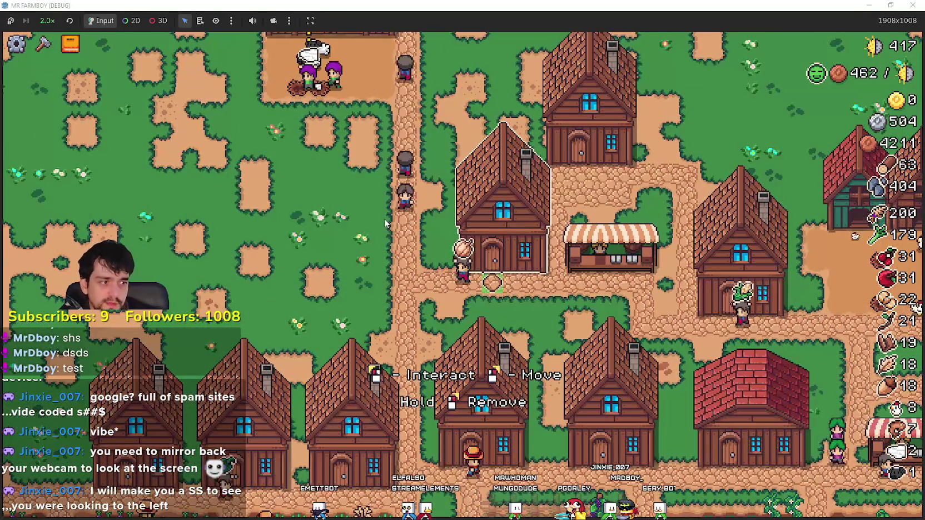
key(a)
key(w)
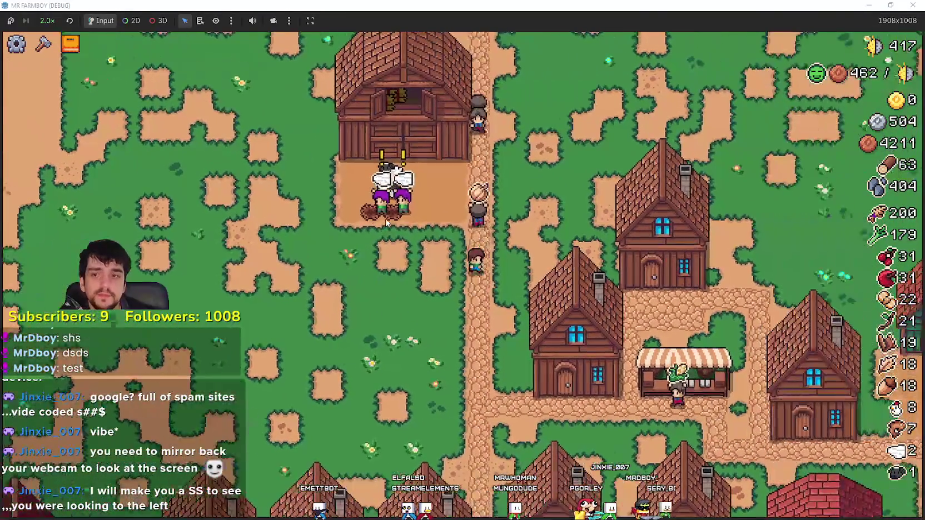
key(w)
key(a)
key(s)
key(d)
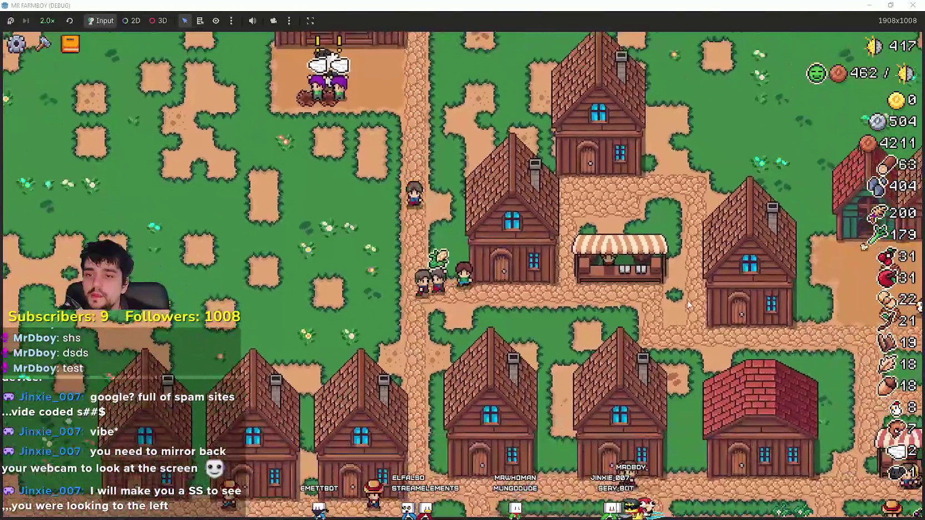
key(s)
key(d)
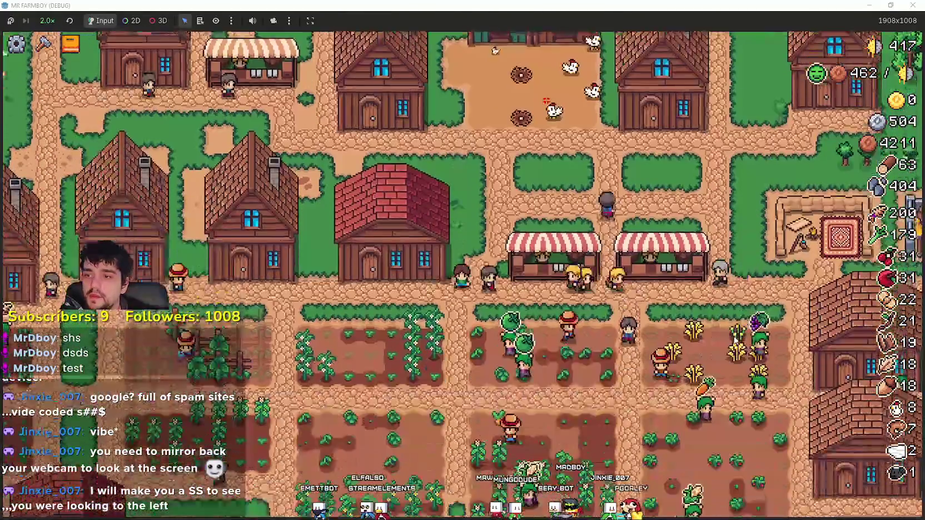
Reopen the warehouse to confirm the 4/4 stock, then walk up toward the barn
key(w)
key(a)
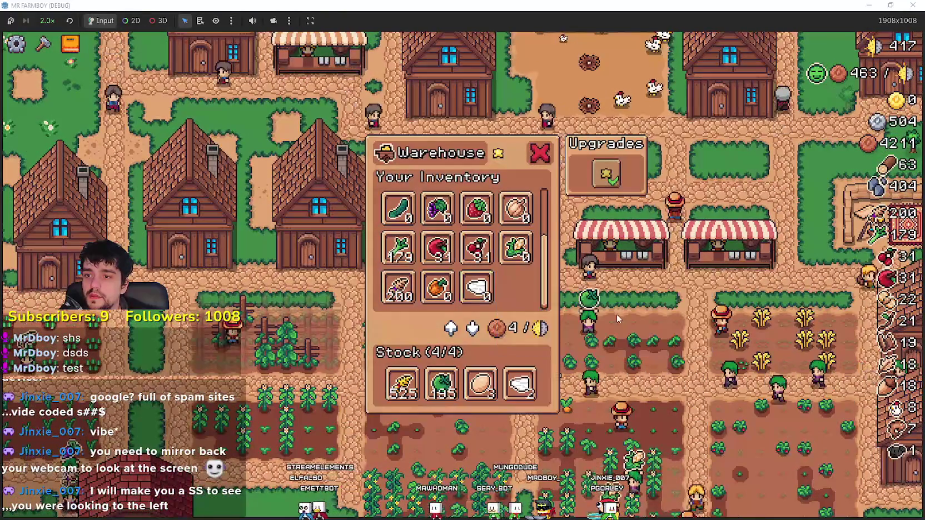
key(w)
key(a)
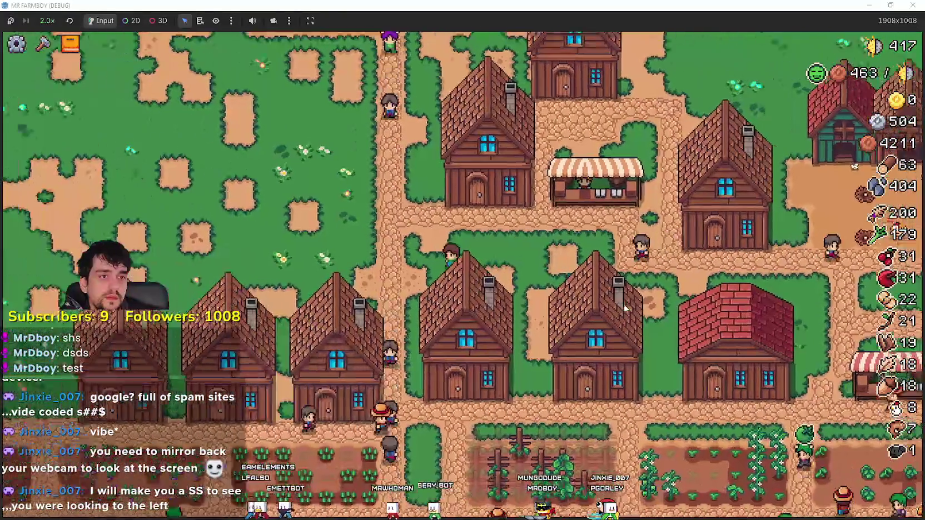
key(w)
key(a)
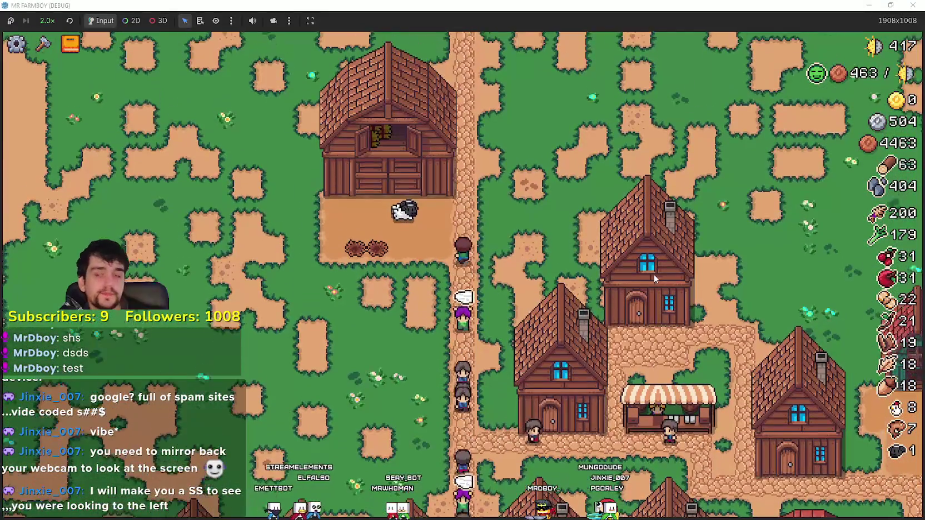
key(w)
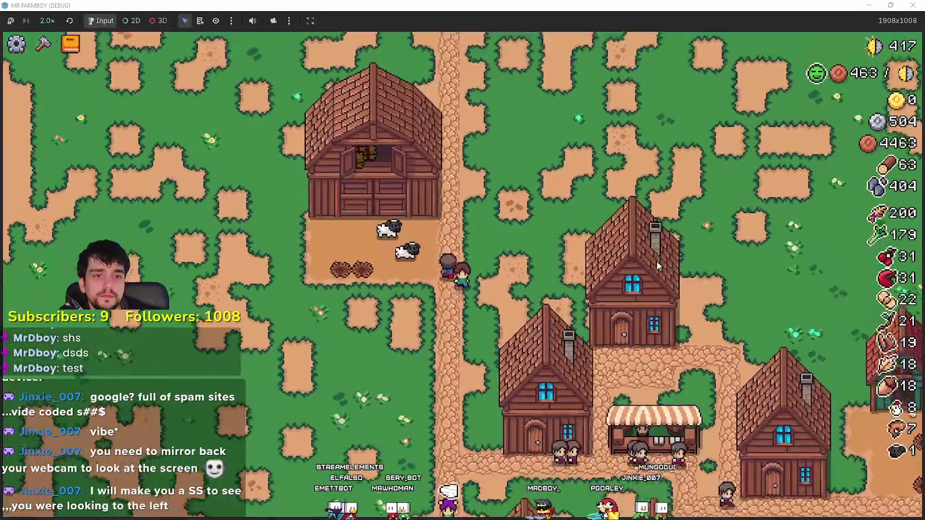
key(s)
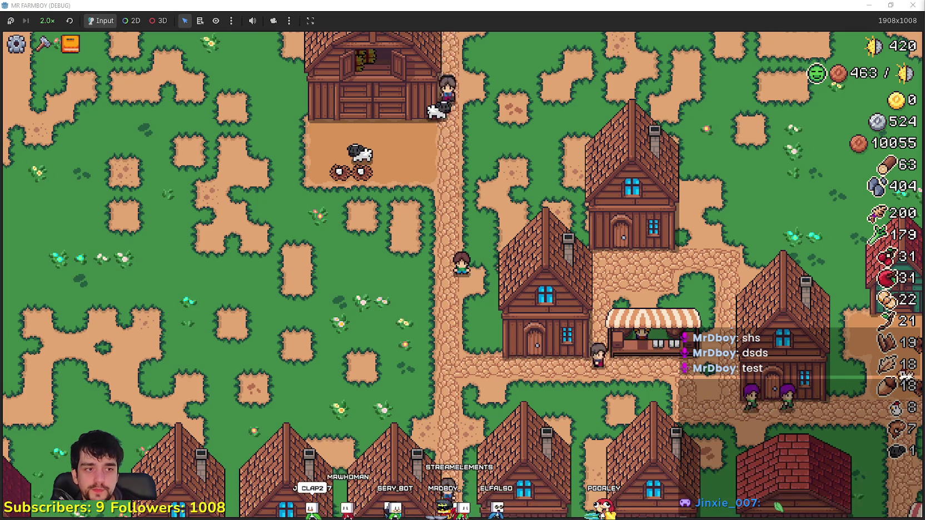
Walk into the sheep barn yard and check the Animals advancements
key(w)
key(a)
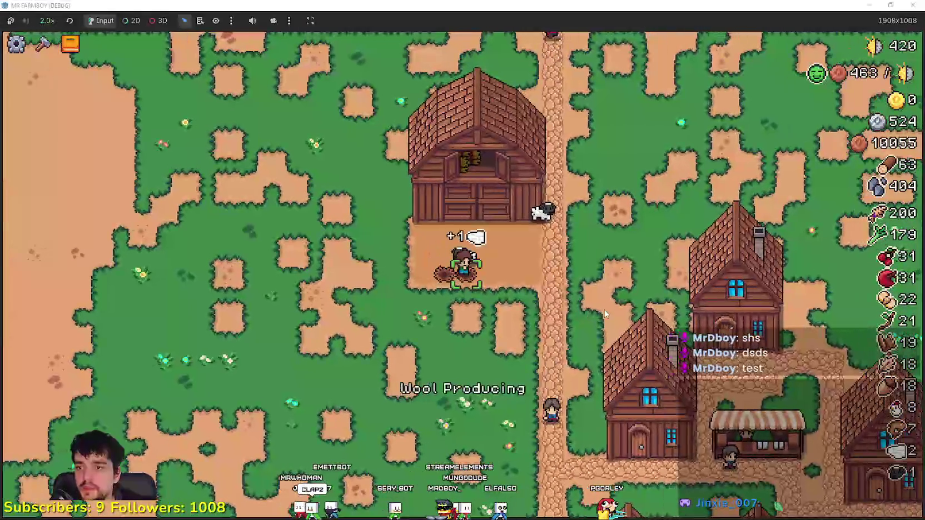
key(d)
key(d)
key(b)
mouse_move(314, 222)
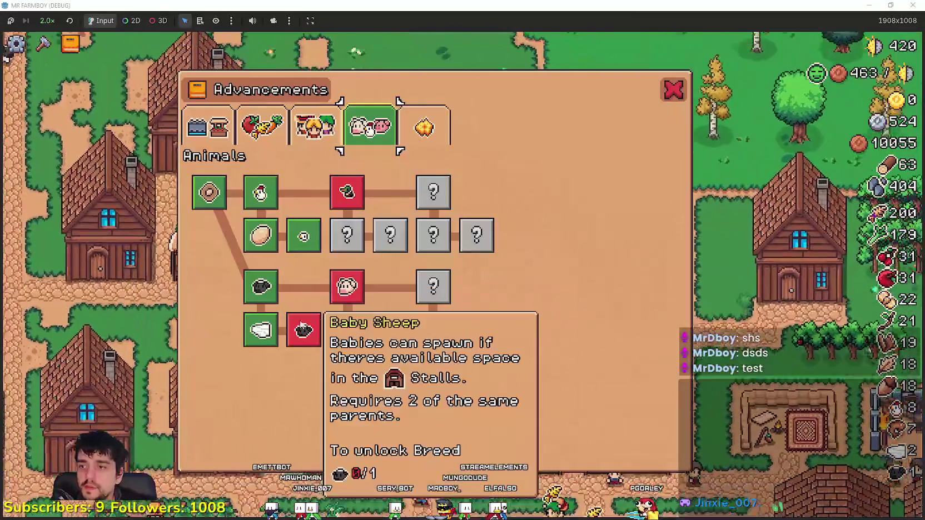
key(b)
key(b)
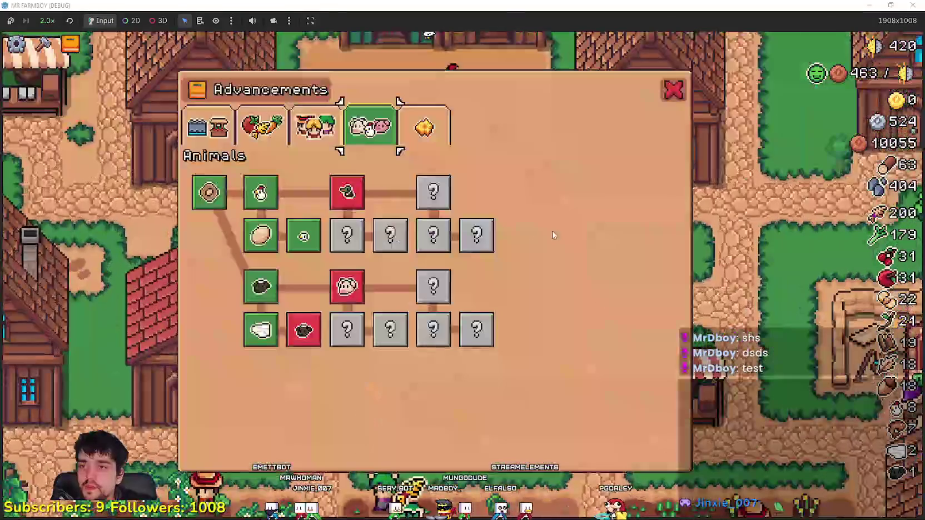
key(b)
key(a)
Walk to the chicken coop, inspect its chicken and nest panel, and recheck advancements
key(w)
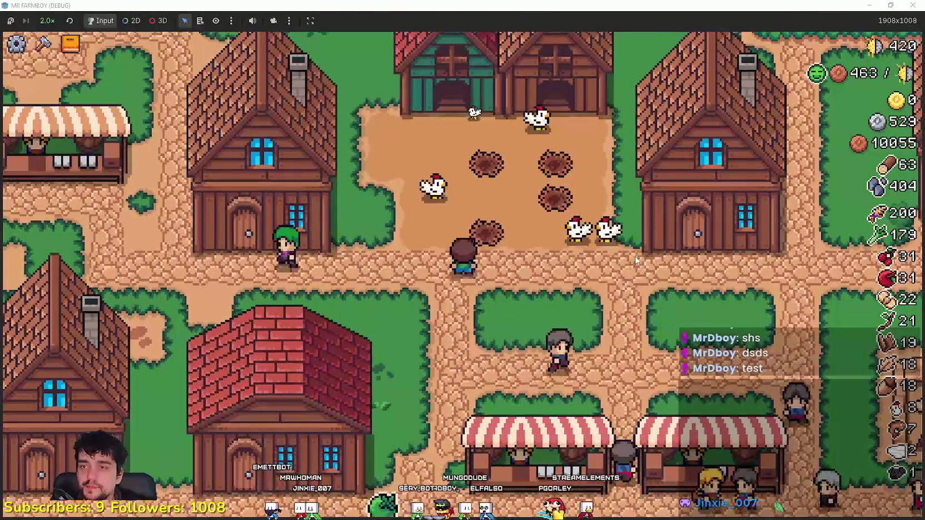
key(w)
key(e)
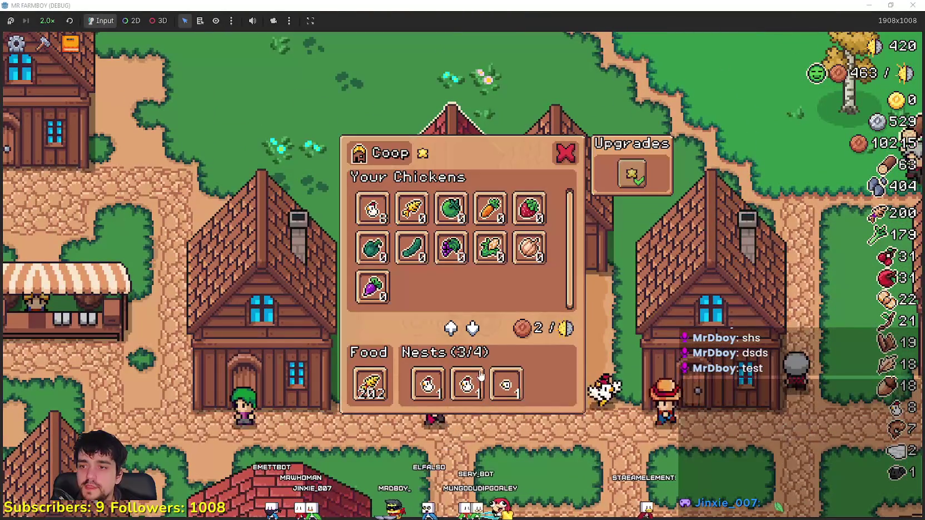
mouse_move(504, 384)
key(Escape)
key(b)
mouse_move(313, 247)
key(Escape)
key(Escape)
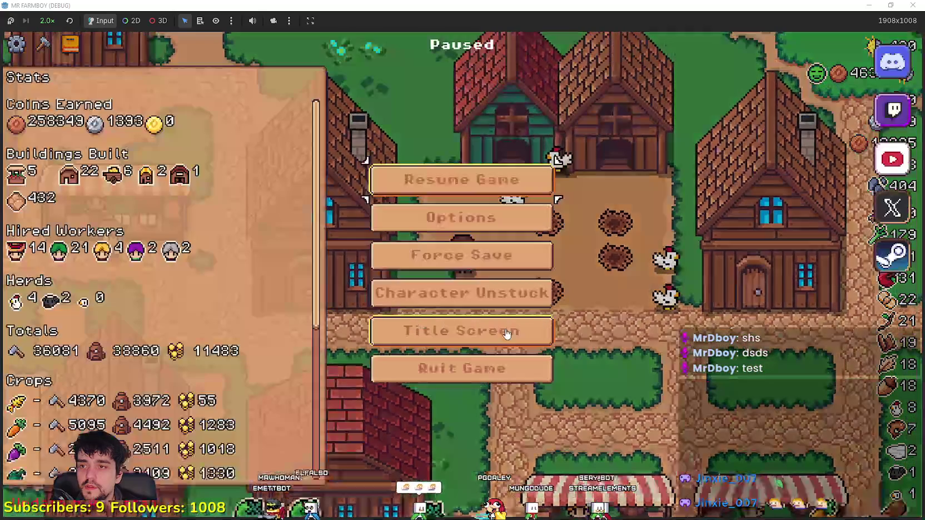
Return to the title screen and load Save 3
click(474, 322)
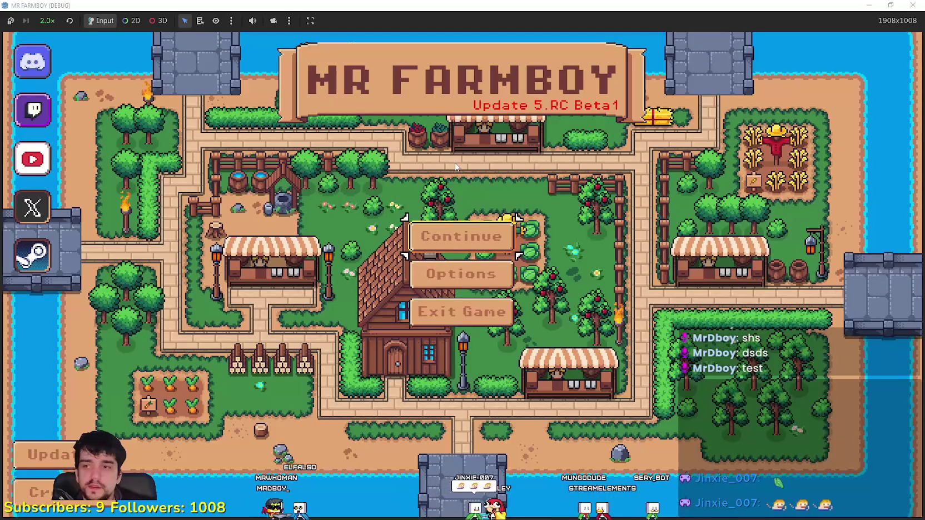
click(467, 239)
scroll(470, 266, down, 2)
click(470, 210)
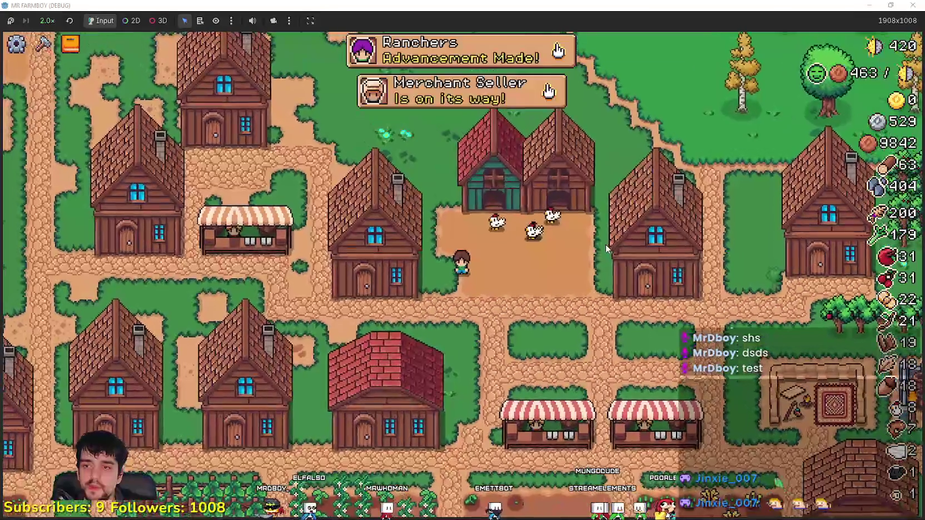
Review the Workers and Animals advancement trees to confirm Baby Chickens is unlocked
click(455, 50)
click(296, 136)
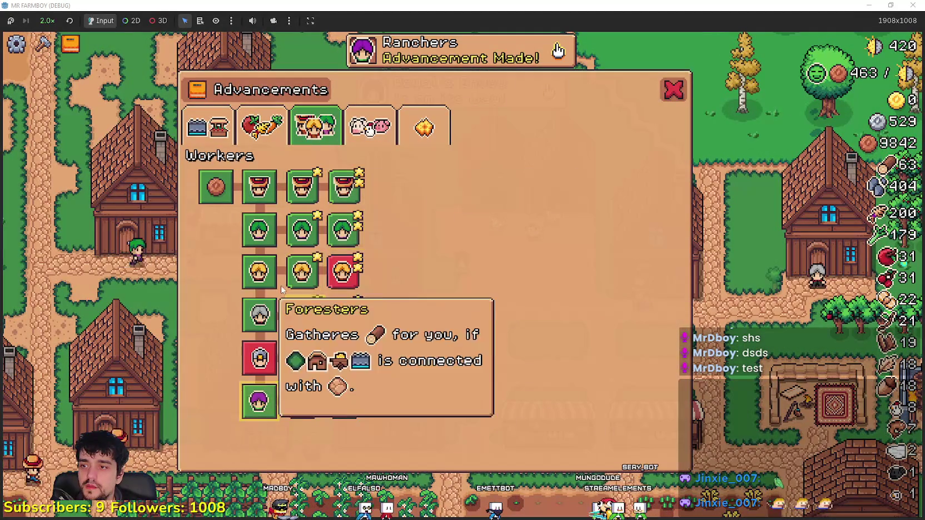
click(382, 135)
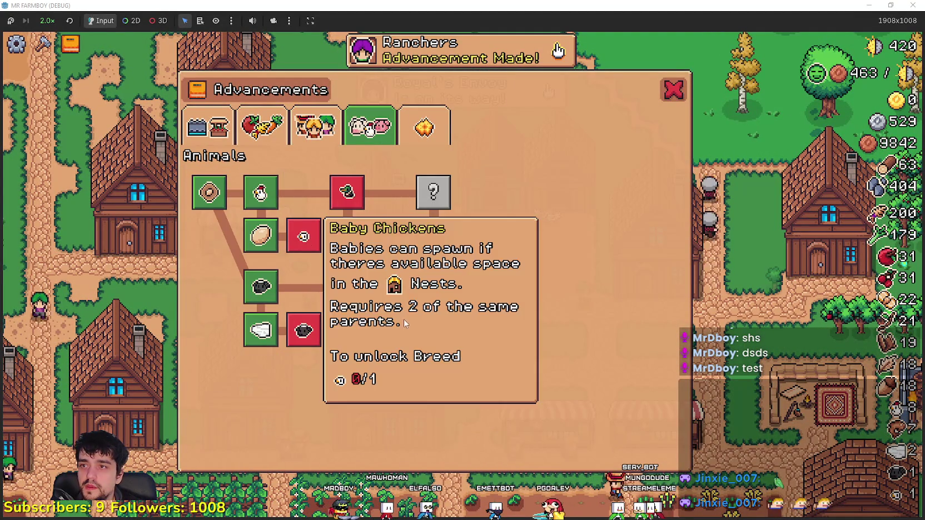
key(Escape)
key(Escape)
key(Escape)
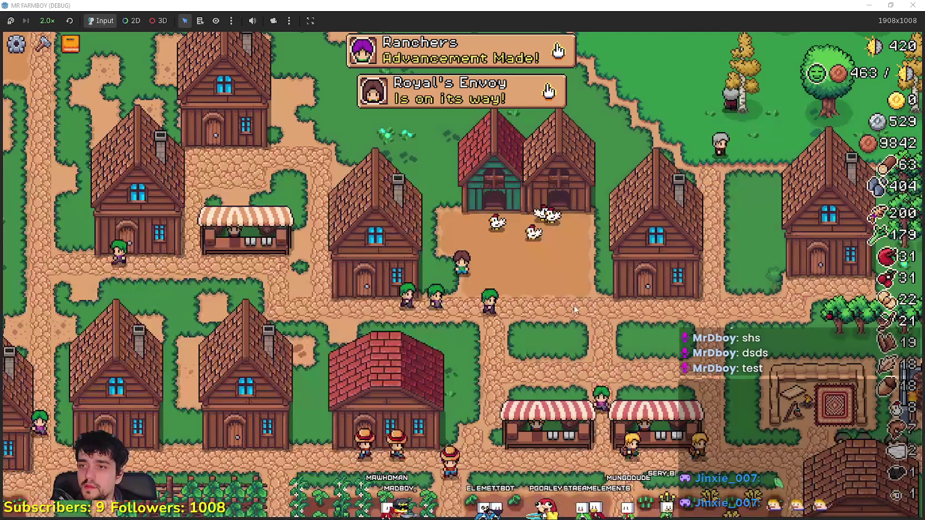
click(575, 306)
click(421, 217)
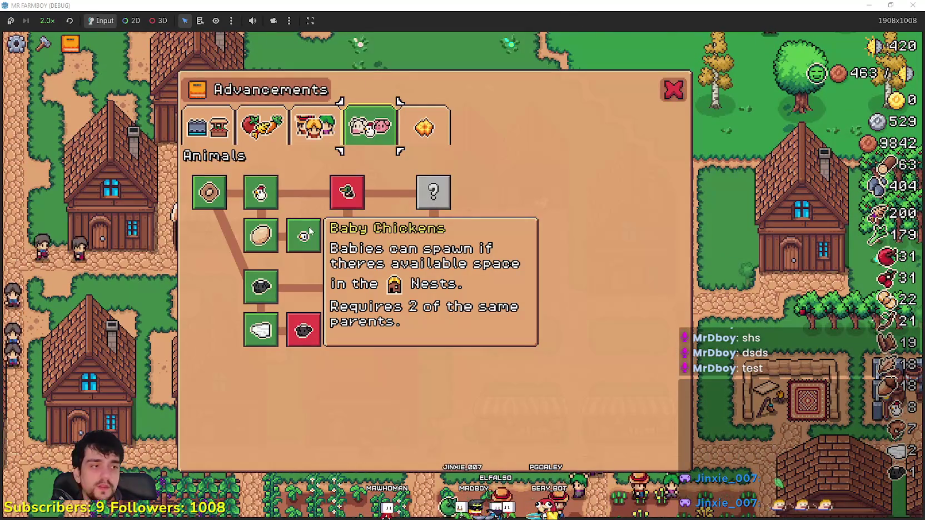
key(Escape)
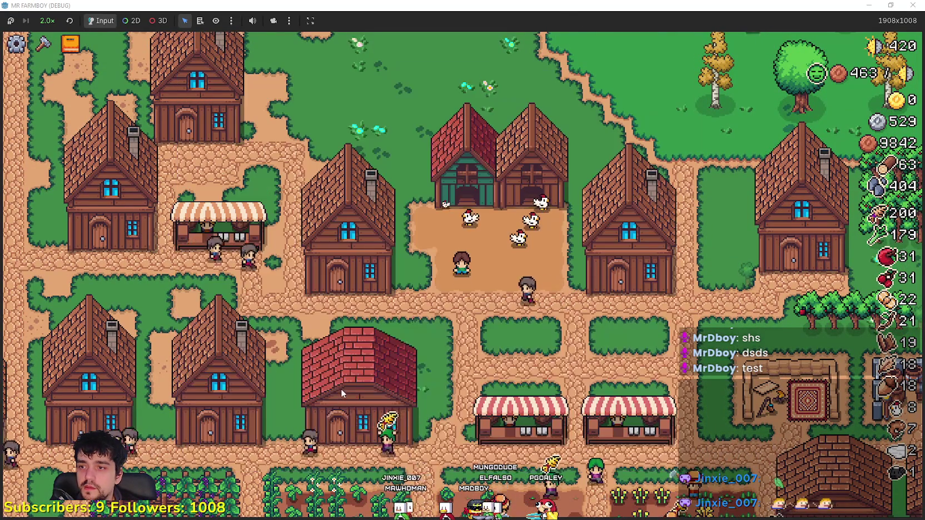
Look over the crafting and advancements panels, then pause the game
key(c)
key(Escape)
key(n)
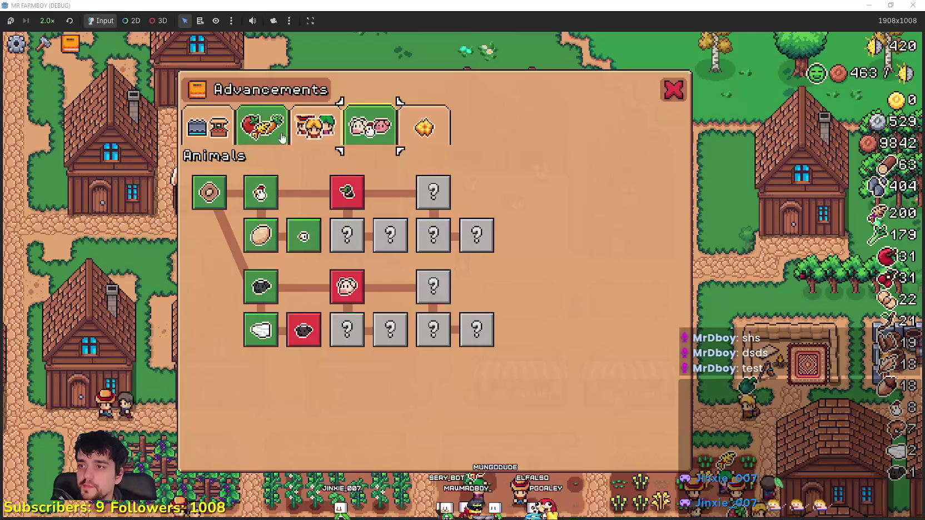
key(Escape)
key(c)
scroll(66, 326, down, 1)
key(Escape)
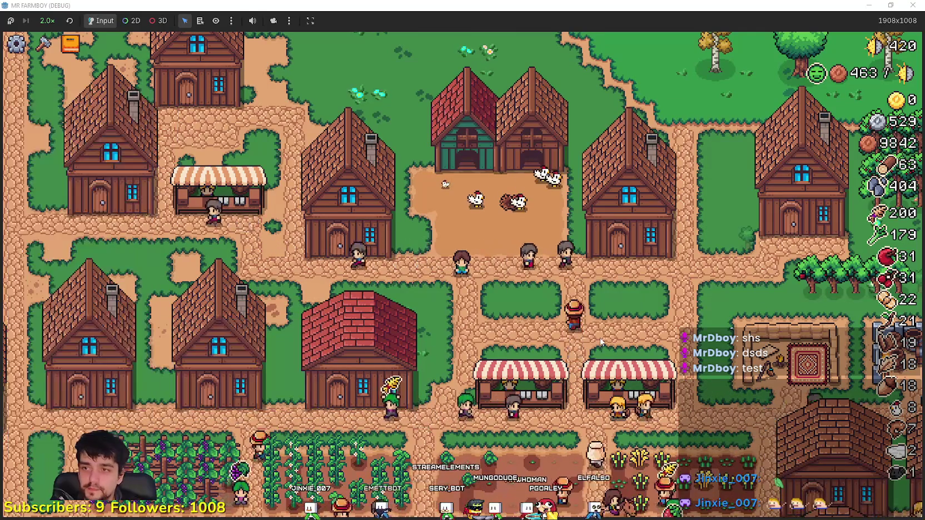
key(Escape)
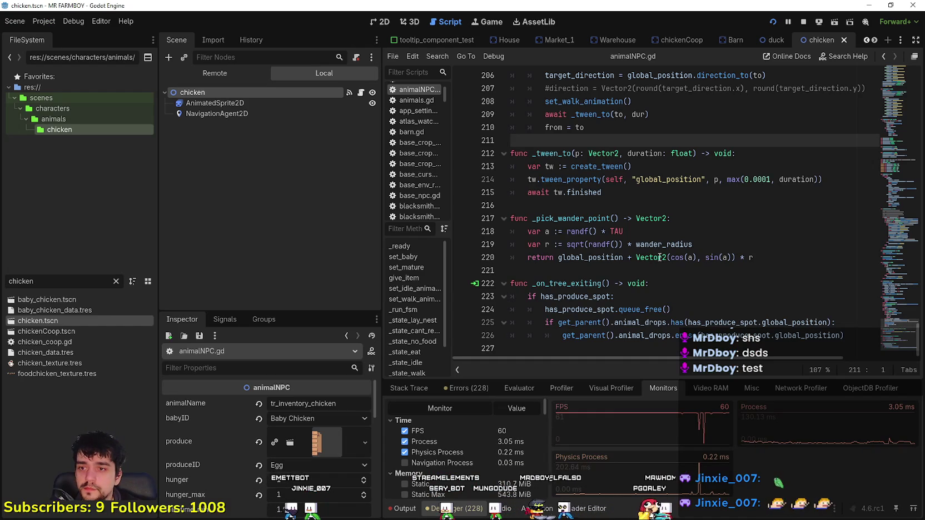
Scroll up through animalNPC.gd and drag the Scene dock splitter left to widen the editor
scroll(659, 258, up, 12)
scroll(661, 257, up, 7)
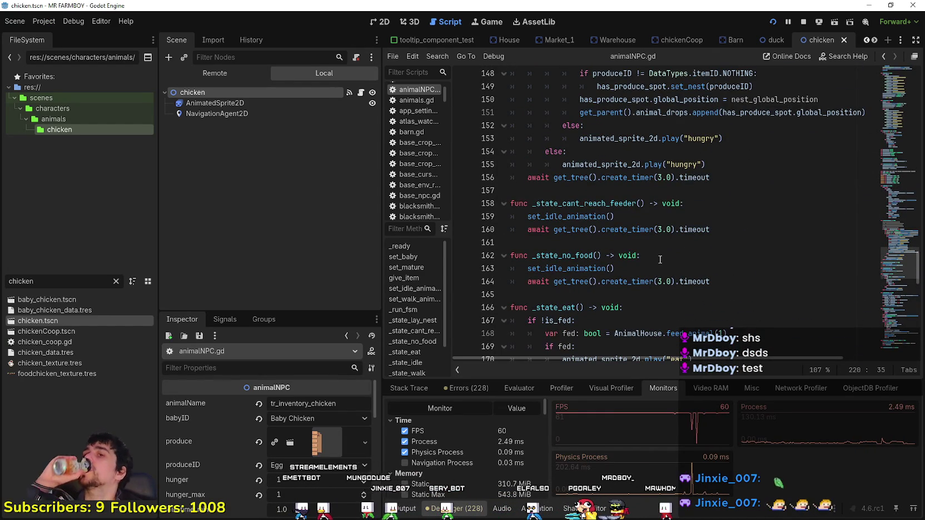
scroll(660, 259, up, 11)
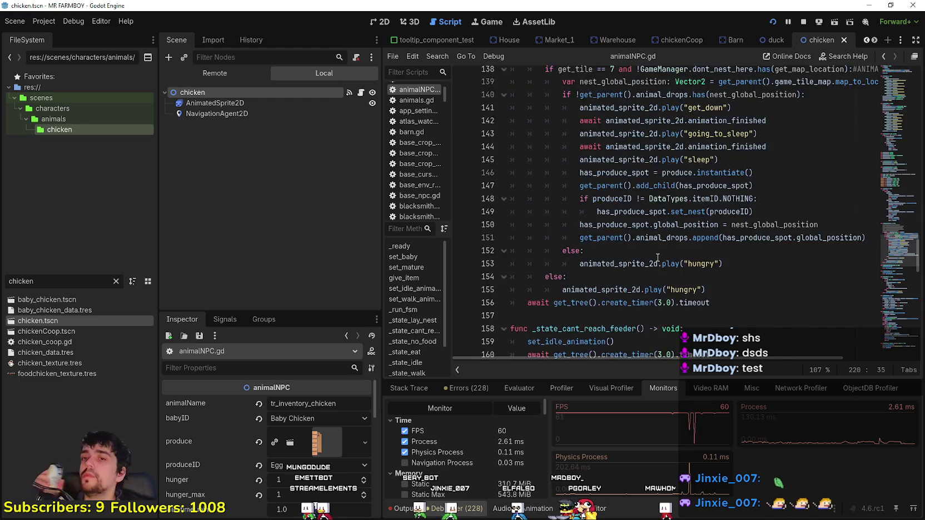
mouse_move(898, 225)
mouse_down()
mouse_move(898, 133)
mouse_move(911, 307)
mouse_move(895, 325)
mouse_move(873, 300)
mouse_move(877, 345)
mouse_up()
scroll(865, 325, up, 2)
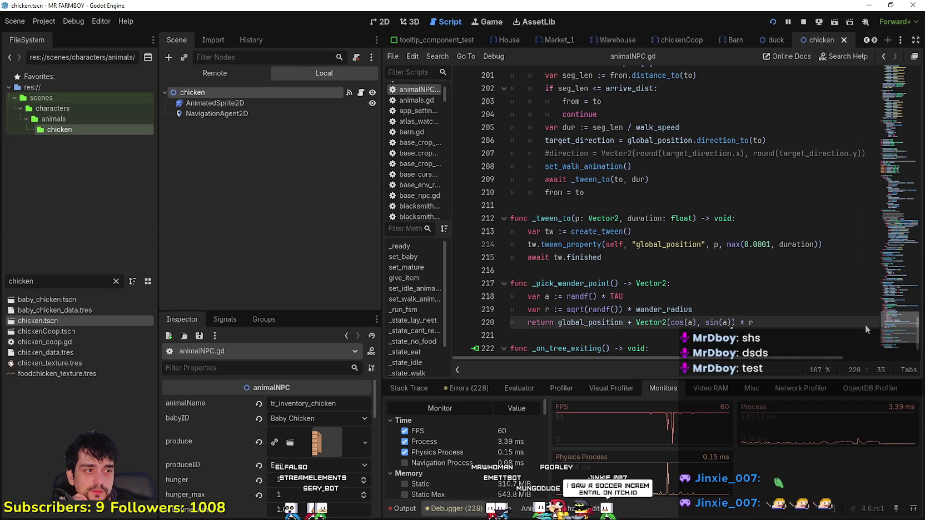
scroll(859, 300, up, 15)
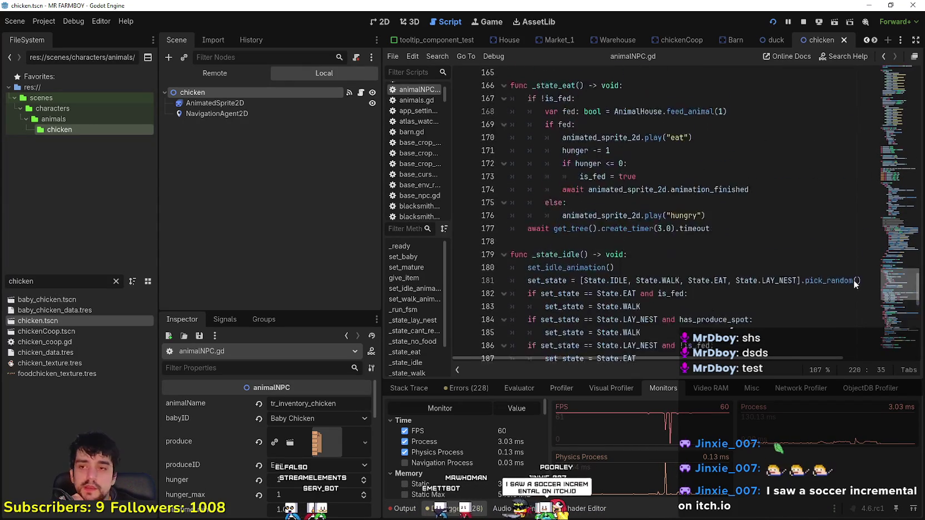
drag(383, 214, 320, 214)
Inspect the _state_eat function and its hungry else branch
click(600, 237)
scroll(601, 299, up, 3)
scroll(601, 299, up, 3)
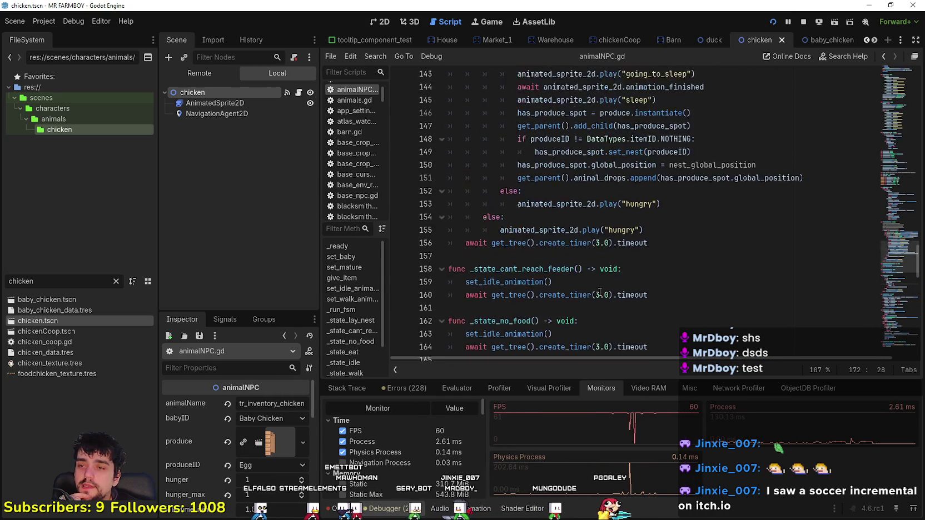
click(593, 247)
scroll(592, 265, up, 2)
scroll(592, 265, up, 1)
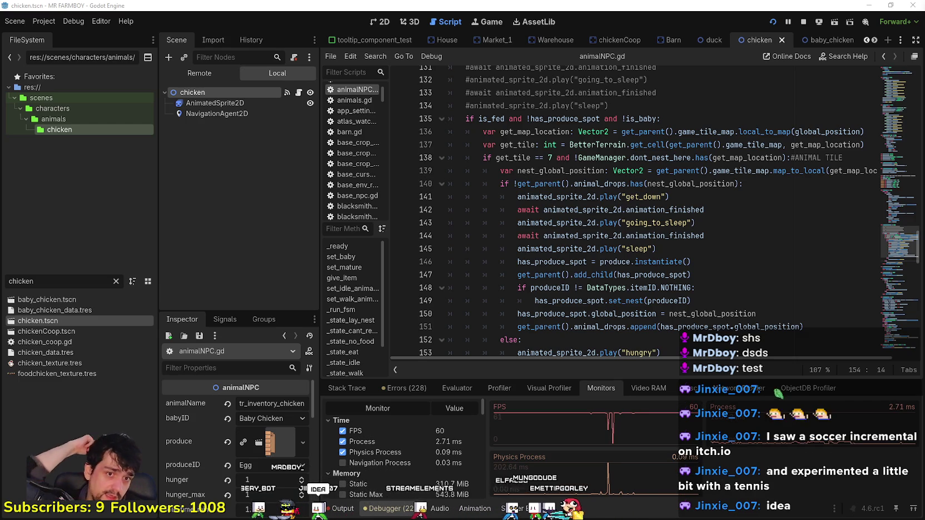
Step through _state_lay_nest and select the commented-out animation lines 130–134
click(702, 259)
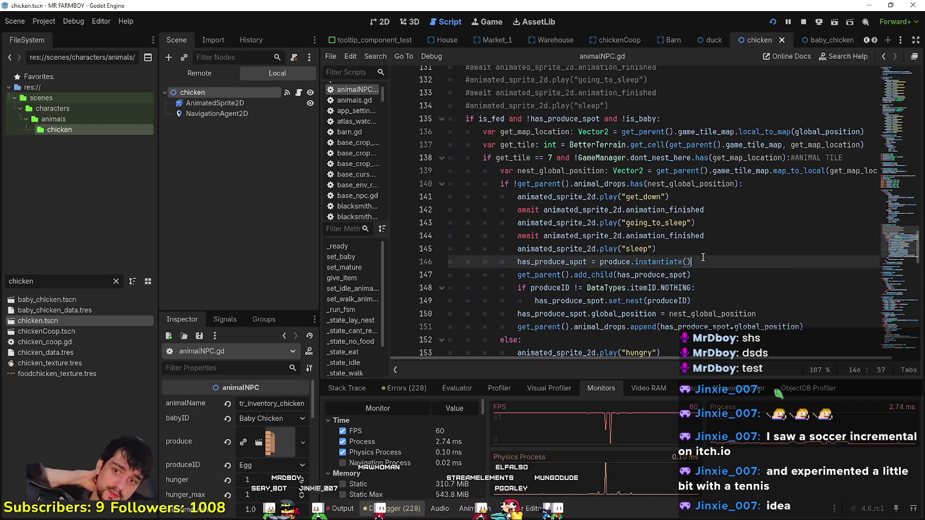
click(716, 238)
click(723, 223)
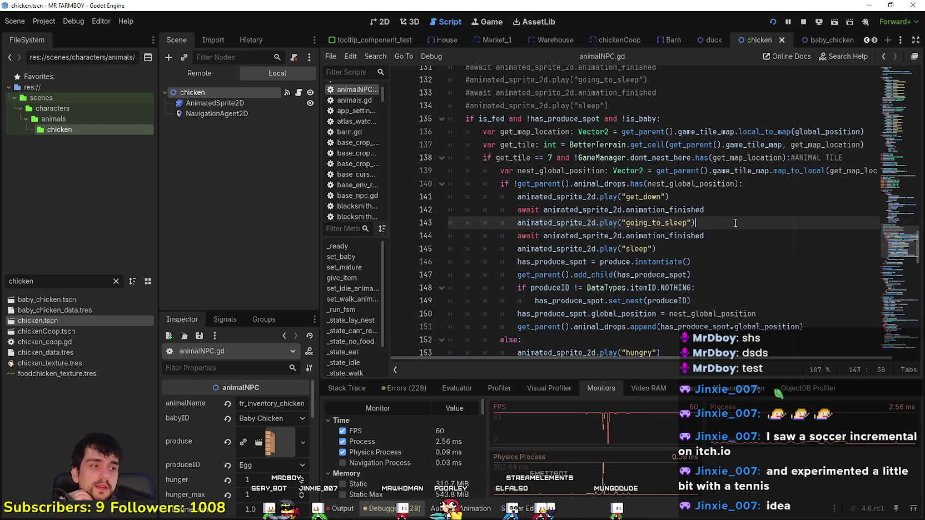
click(718, 243)
scroll(730, 249, up, 2)
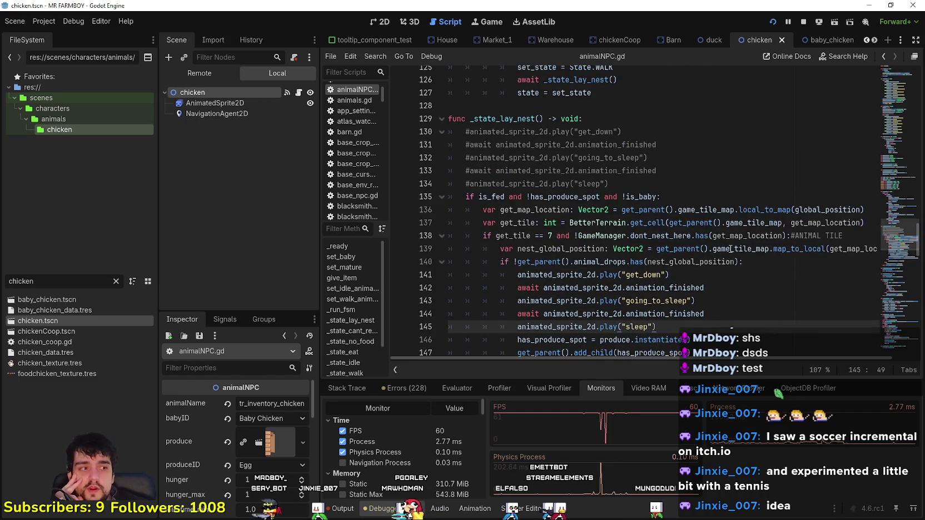
click(734, 288)
scroll(735, 292, up, 2)
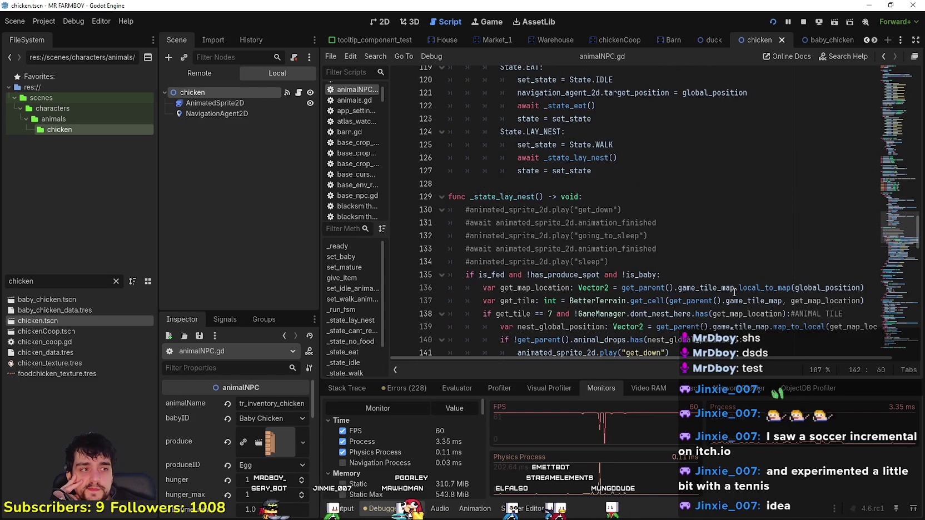
click(680, 241)
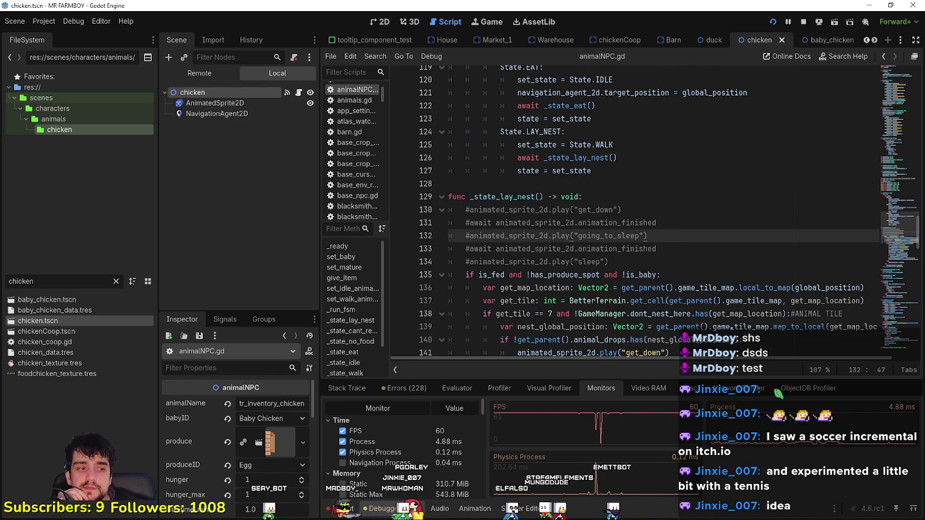
drag(611, 261, 421, 210)
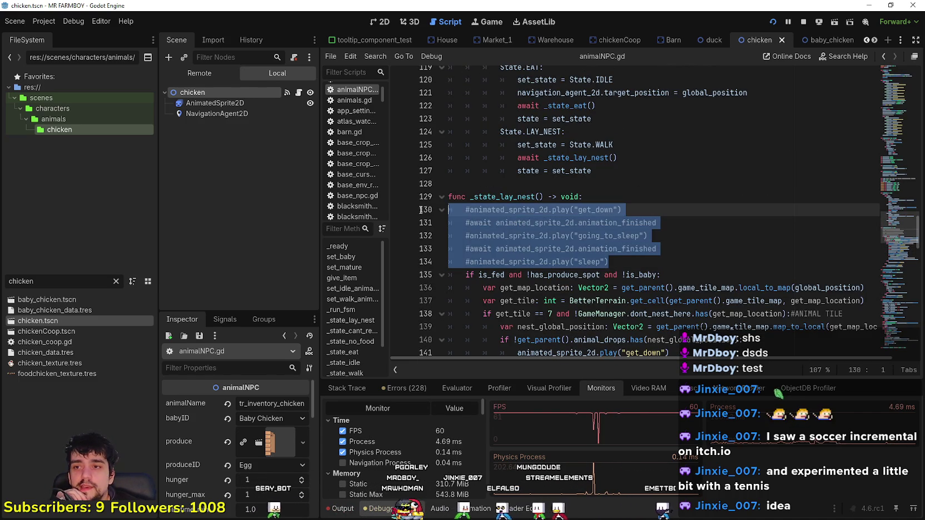
click(657, 263)
drag(612, 263, 452, 215)
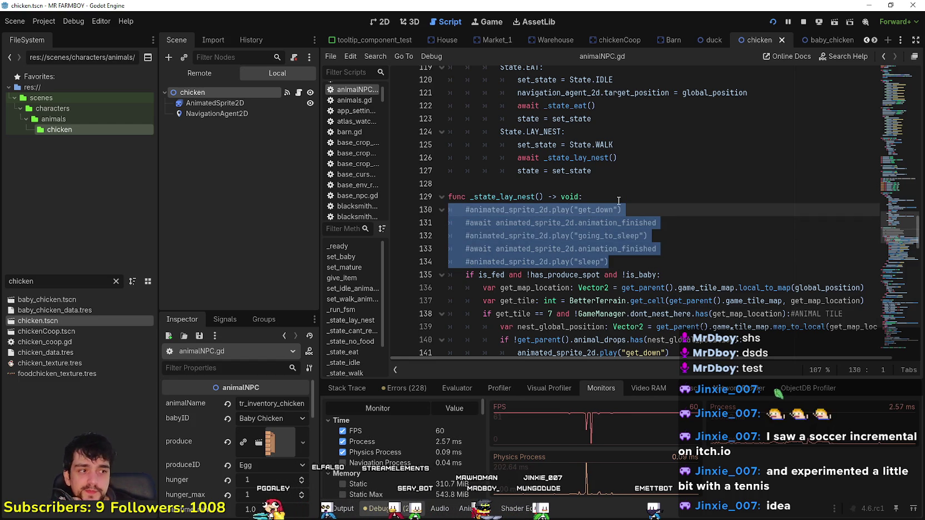
key(BackSpace)
key(BackSpace)
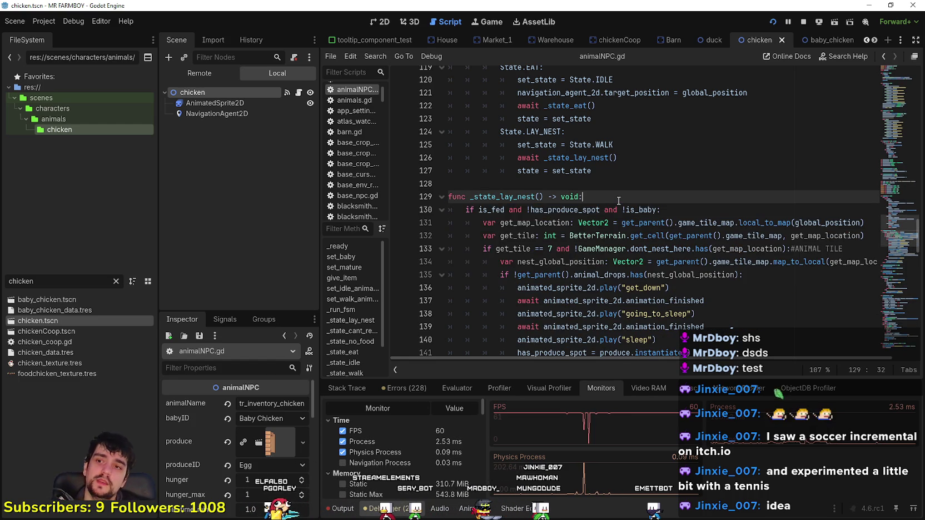
key(ctrl+z)
key(ctrl+z)
key(ctrl+z)
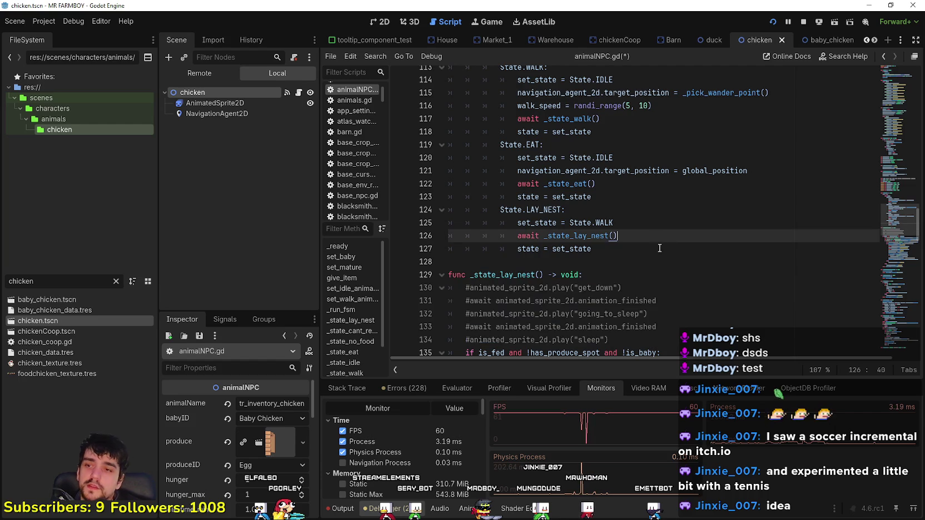
click(883, 202)
mouse_move(884, 202)
mouse_down()
mouse_move(873, 82)
mouse_move(876, 278)
mouse_move(863, 291)
mouse_up()
scroll(619, 228, down, 2)
click(676, 209)
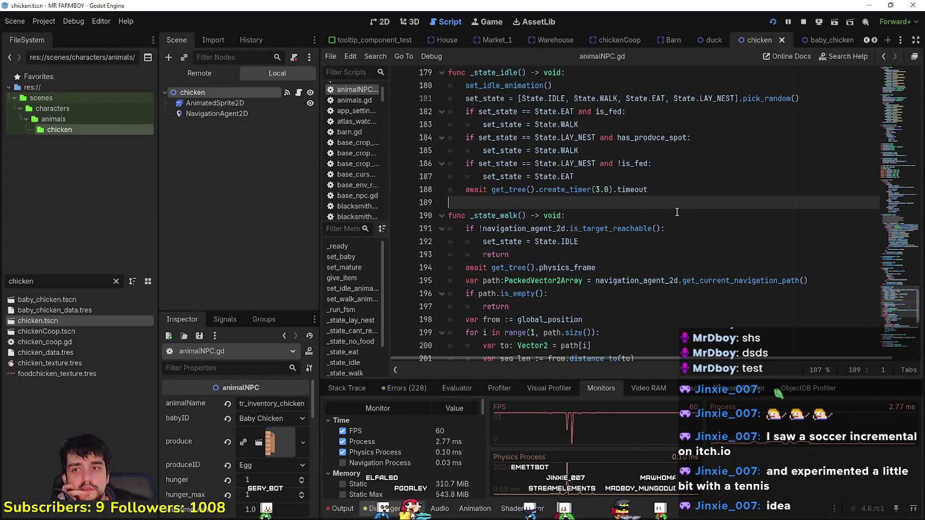
Check _state_walk in animalNPC.gd around its empty-path return and blank line 189
scroll(678, 211, down, 2)
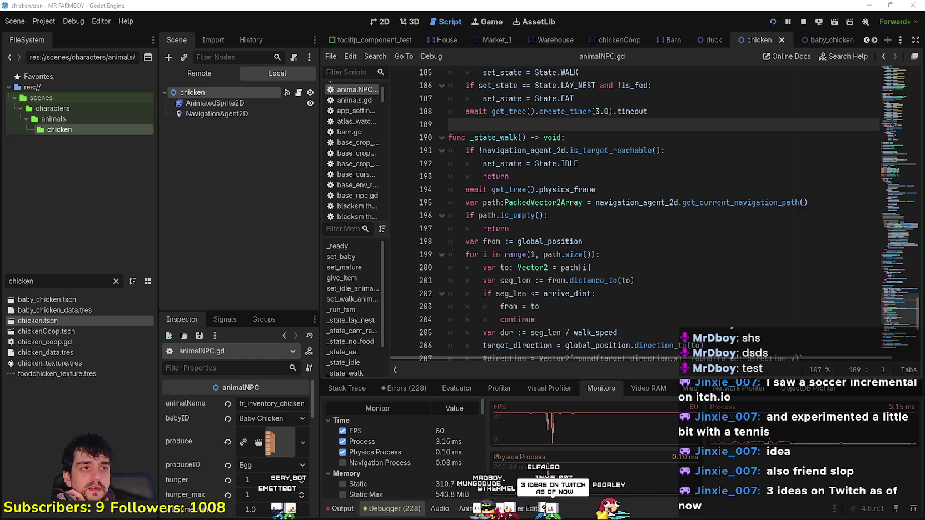
click(583, 202)
click(578, 228)
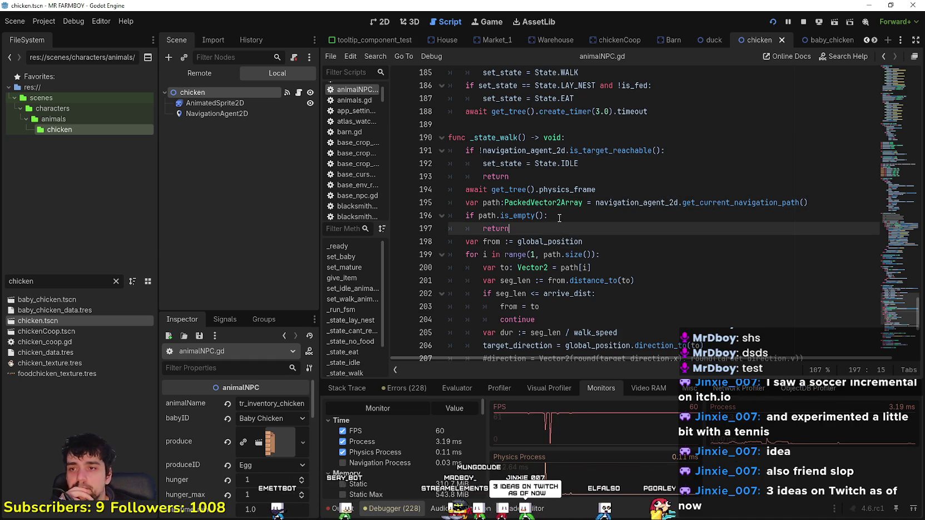
scroll(572, 222, up, 2)
click(570, 206)
Scroll up past _state_idle to line 165, then switch to the Steam discussions window
scroll(570, 207, up, 4)
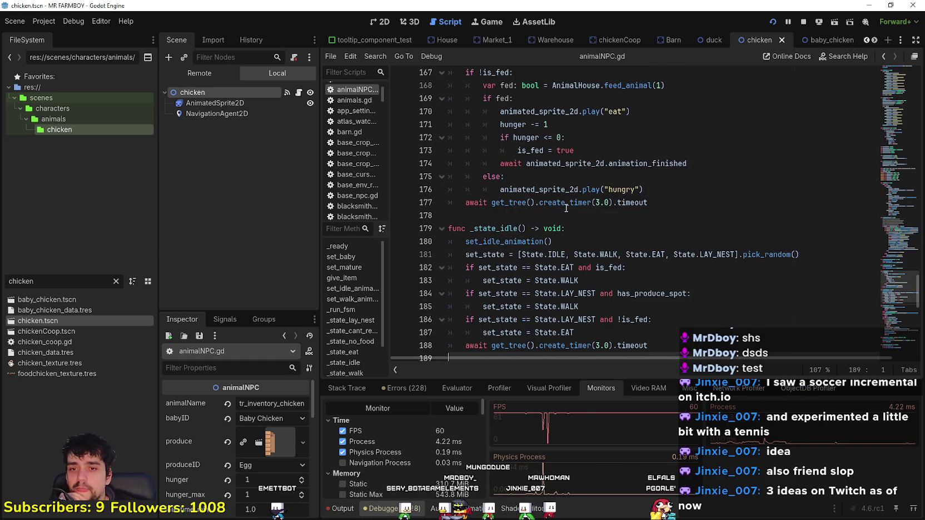
scroll(565, 208, up, 2)
click(508, 293)
scroll(512, 226, up, 2)
click(512, 213)
scroll(511, 212, up, 6)
drag(897, 242, 896, 176)
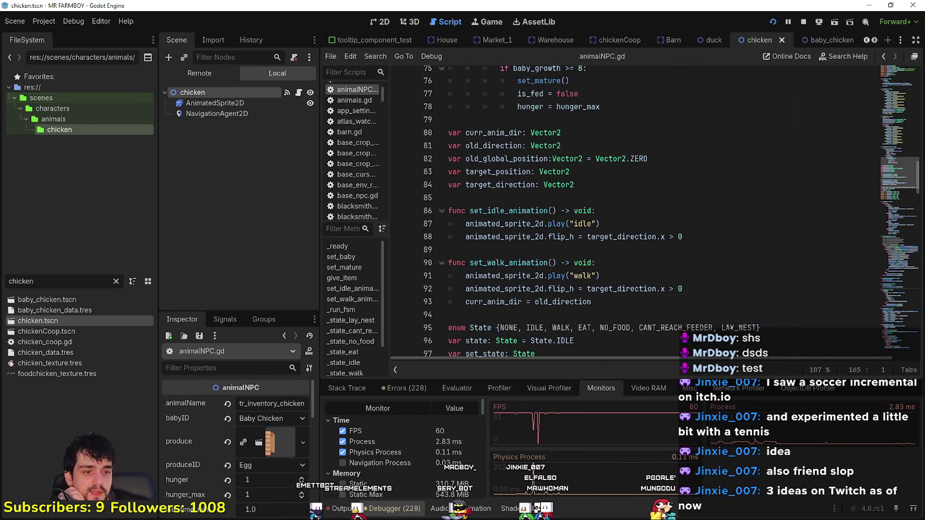
key(alt+Tab)
scroll(500, 333, up, 2)
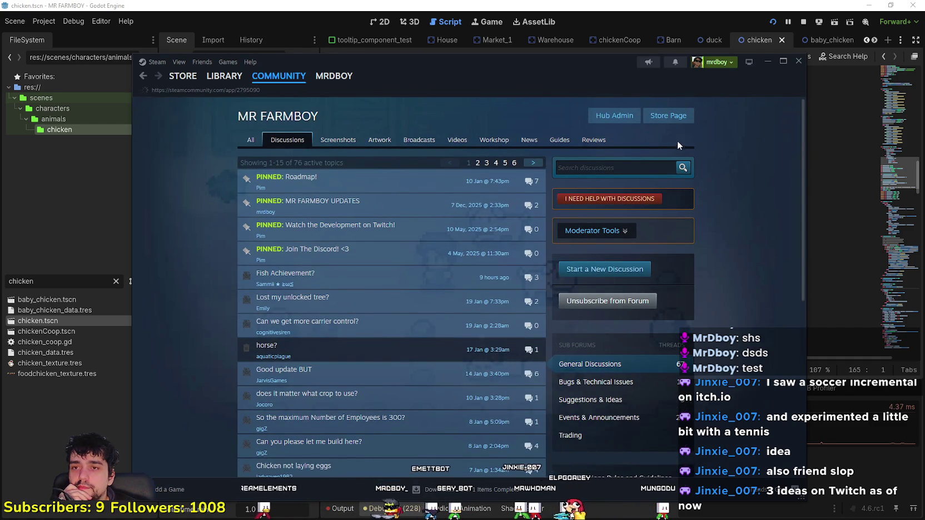
View the MR FARMBOY store page down to the Buy section, then minimize Steam
click(669, 117)
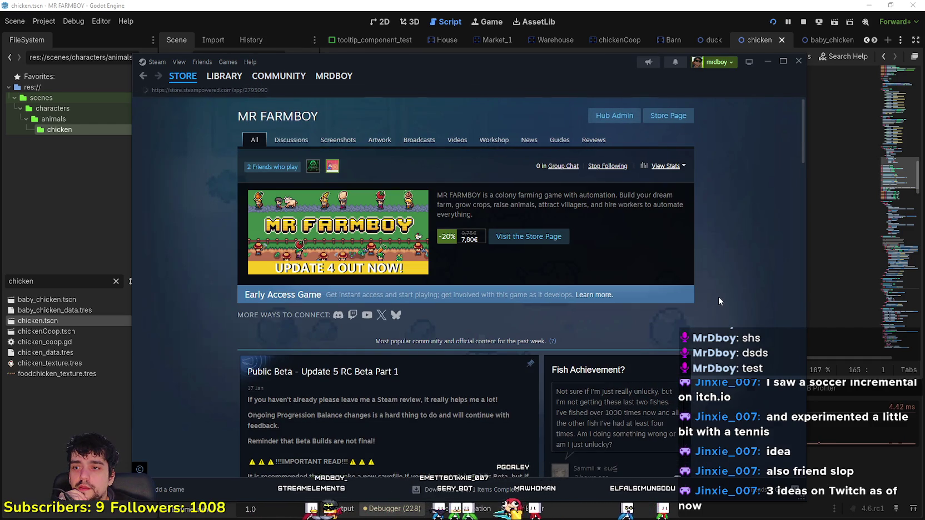
scroll(712, 288, down, 5)
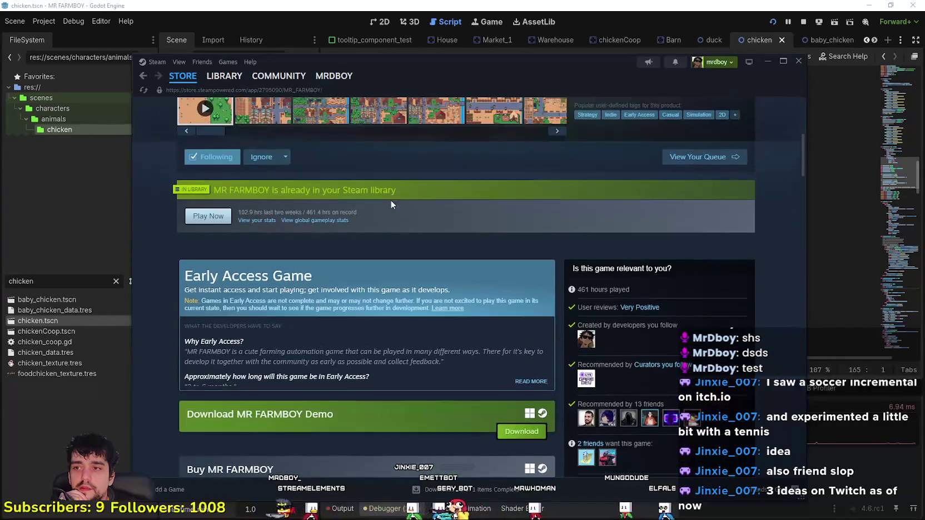
scroll(438, 246, down, 3)
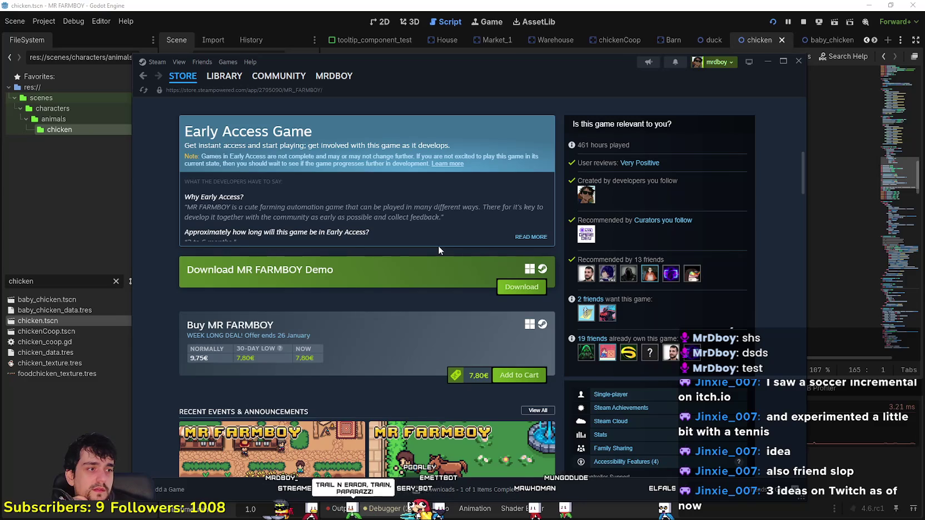
click(764, 61)
click(544, 246)
Scroll animalNPC.gd down to _state_idle and _state_walk around line 179
scroll(542, 285, down, 15)
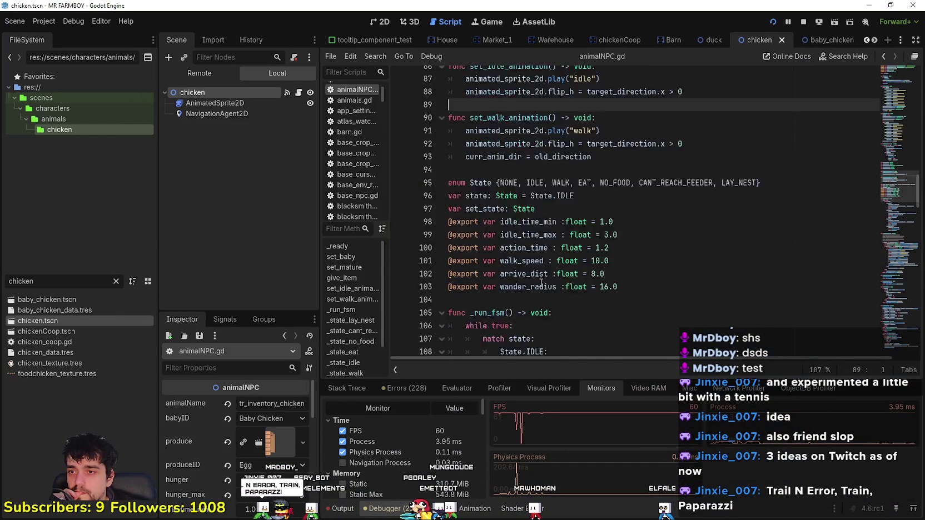
drag(905, 243, 898, 314)
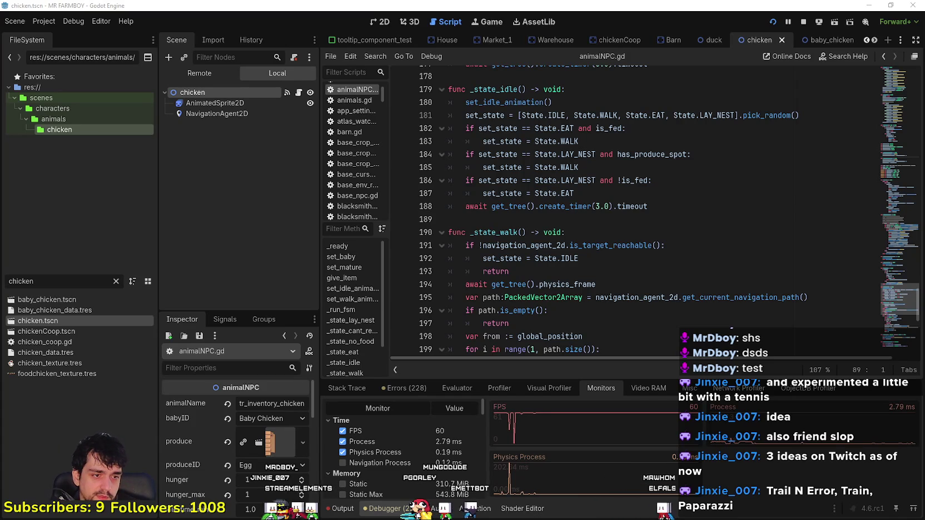
Resume Mr Farmboy and check the animal advancements panel while walking through the village
key(alt+Tab)
key(Escape)
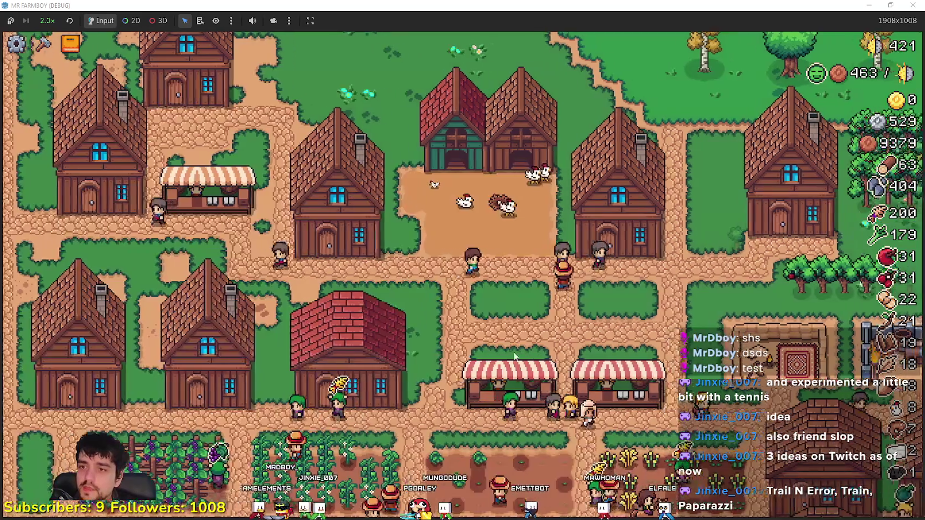
key(r)
key(Escape)
key(a)
key(w)
key(d)
key(s)
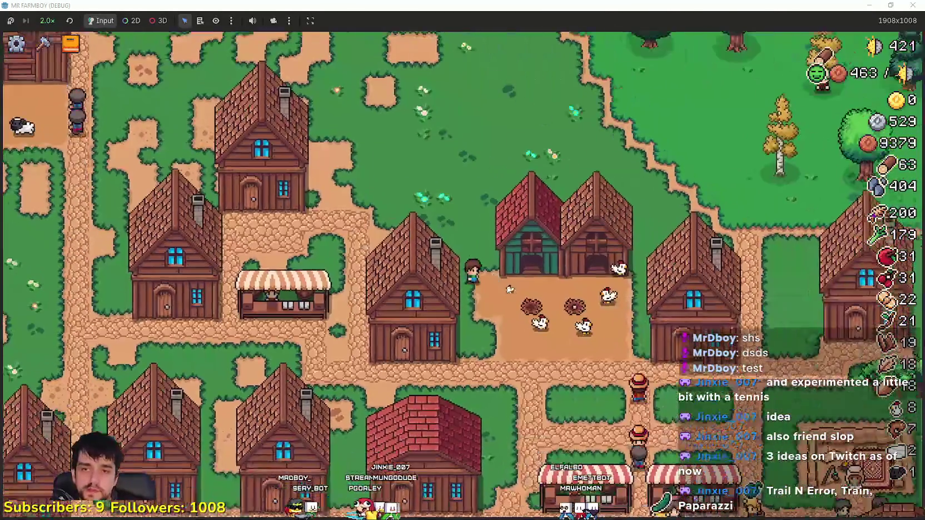
Visit the Merchant Seller shop, then recheck the animal advancements panel
key(s)
key(d)
key(e)
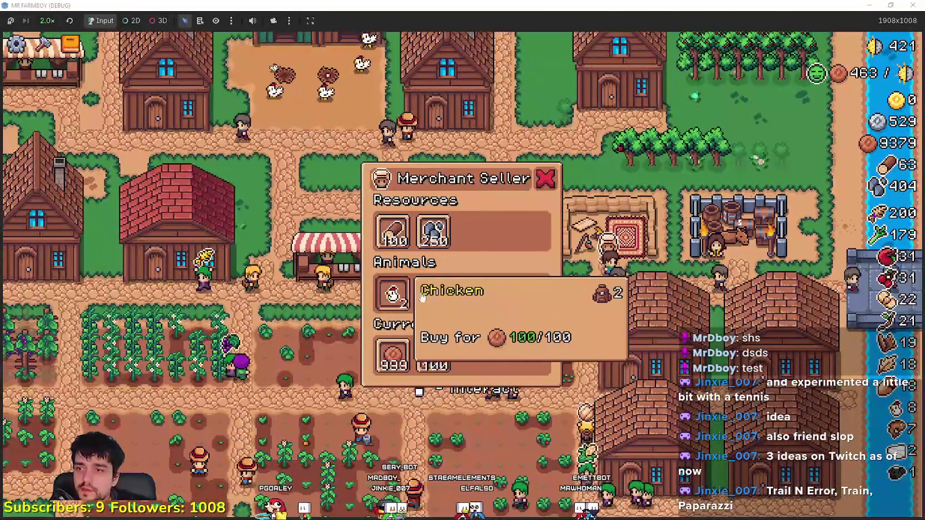
key(Escape)
key(r)
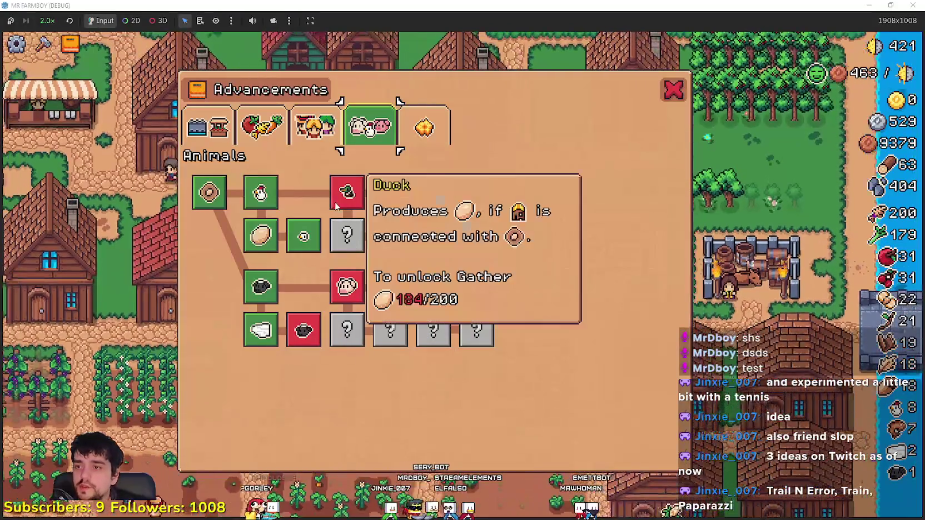
key(Escape)
Walk to the chicken coop and buy its upgrade for four nests
key(w)
key(a)
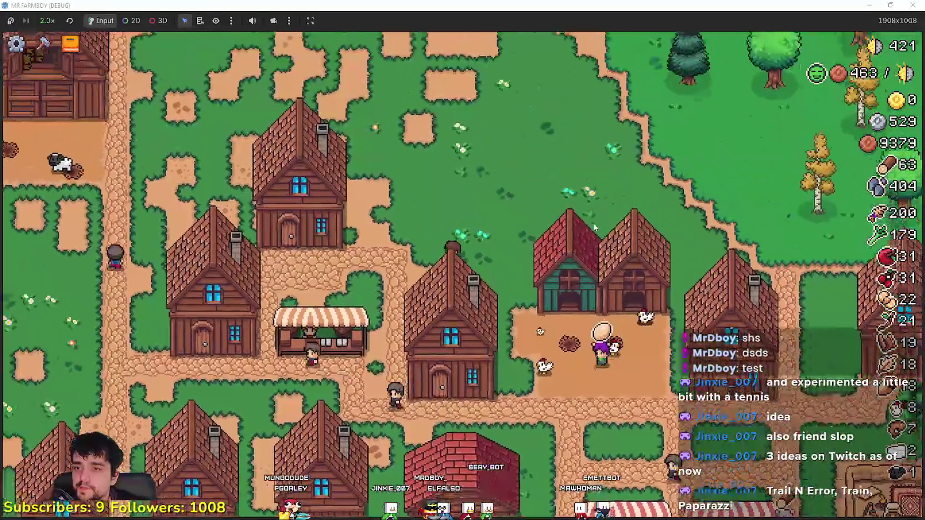
key(d)
key(s)
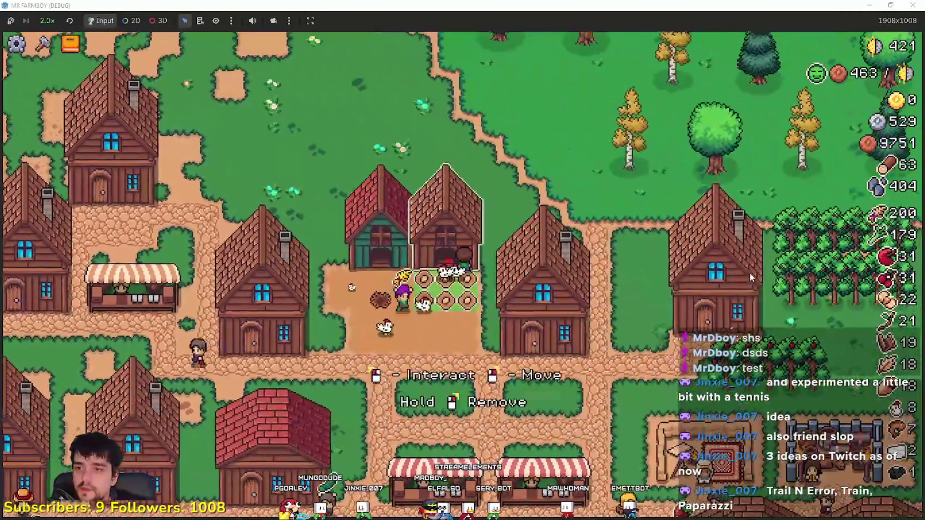
key(e)
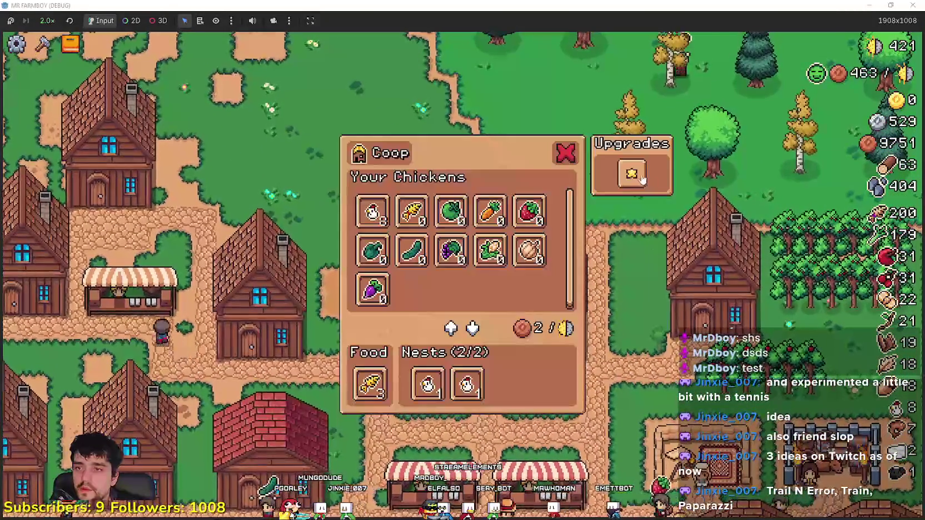
click(634, 175)
Check the warehouse inventory, then confirm the coop's new nests
key(s)
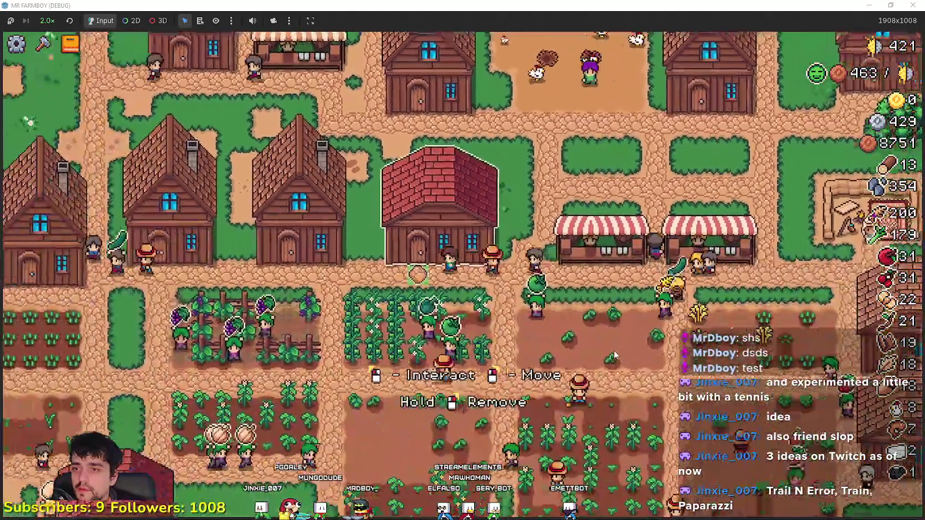
key(e)
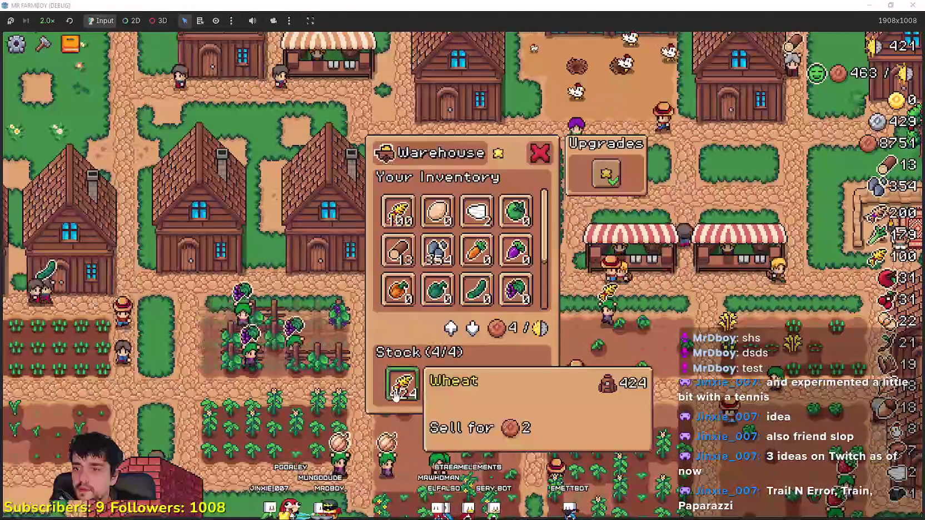
key(w)
key(e)
mouse_move(390, 225)
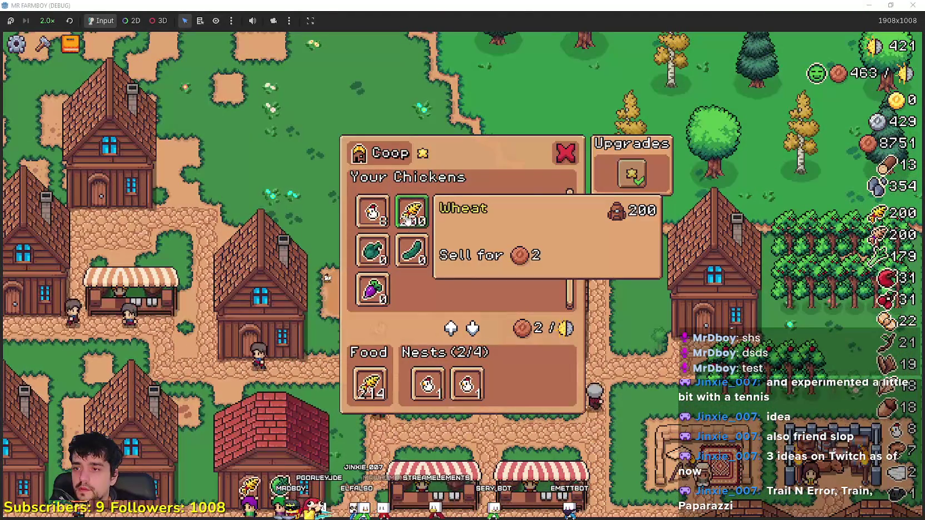
key(Escape)
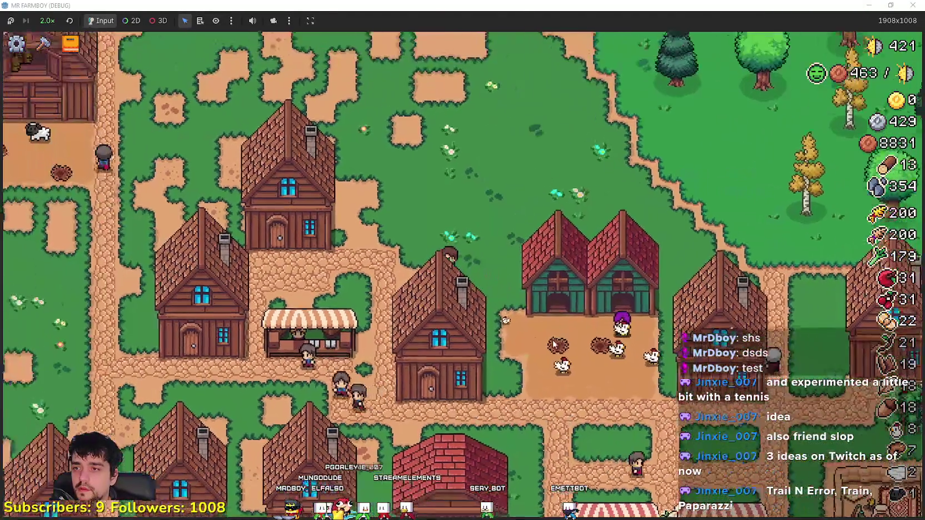
Put wheat into the barn as animal food, then return to the Godot editor
key(w)
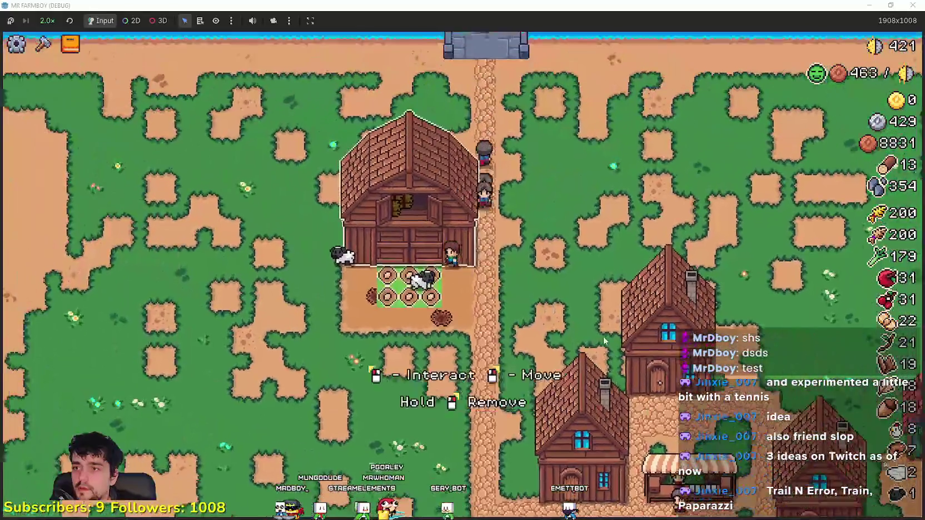
key(e)
click(411, 212)
key(Escape)
key(s)
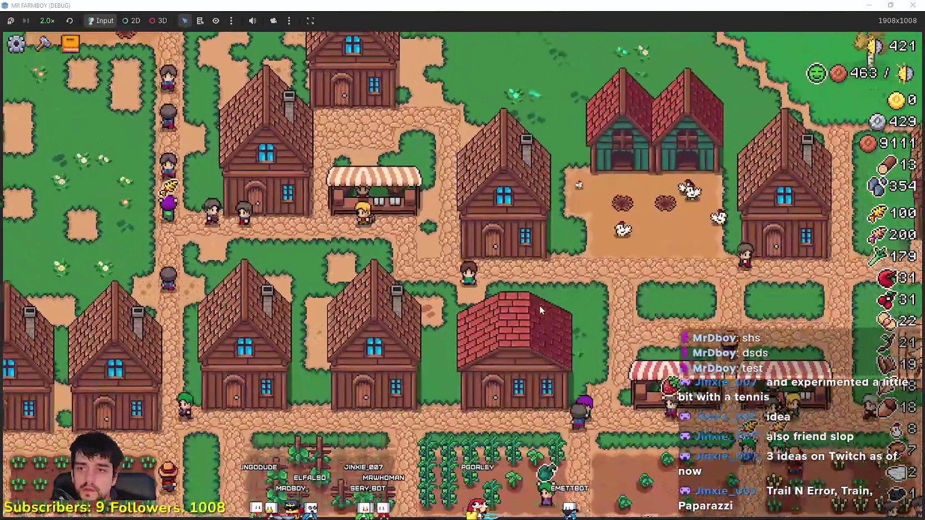
key(d)
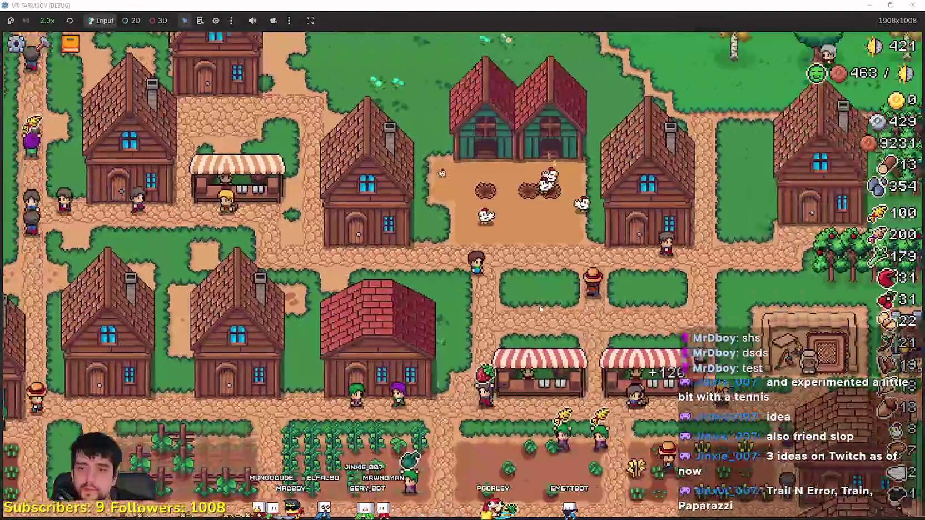
double_click(550, 6)
click(563, 9)
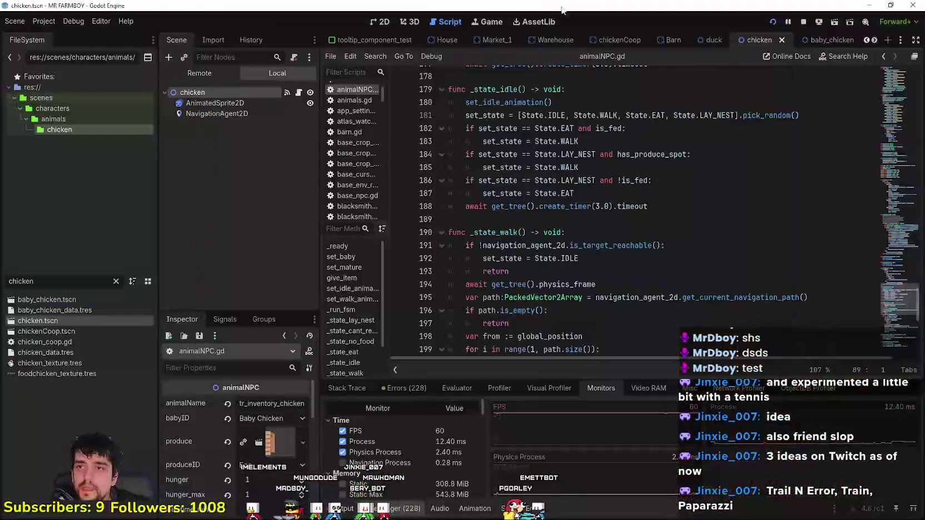
Filter FileSystem for 'rancher' and open rancher_npc.tscn with its rancher_npc.gd script
click(623, 216)
click(116, 281)
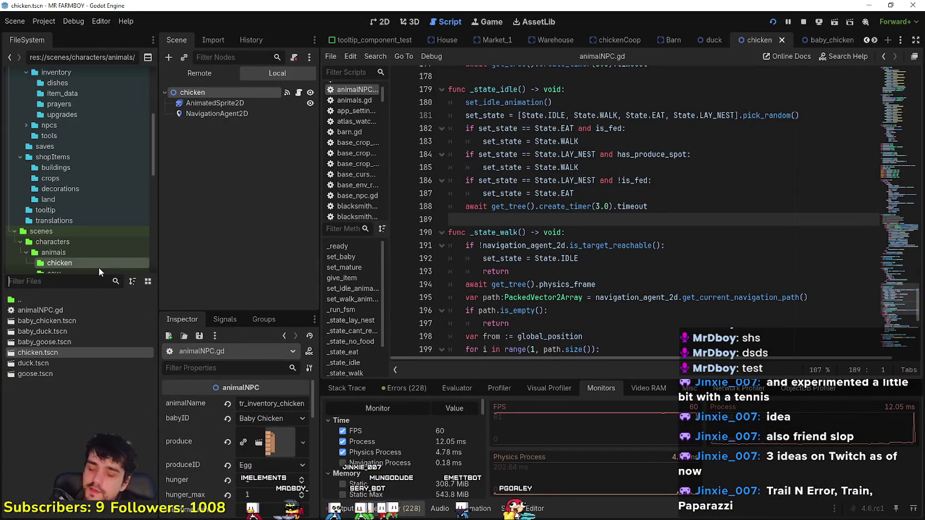
text(rancher)
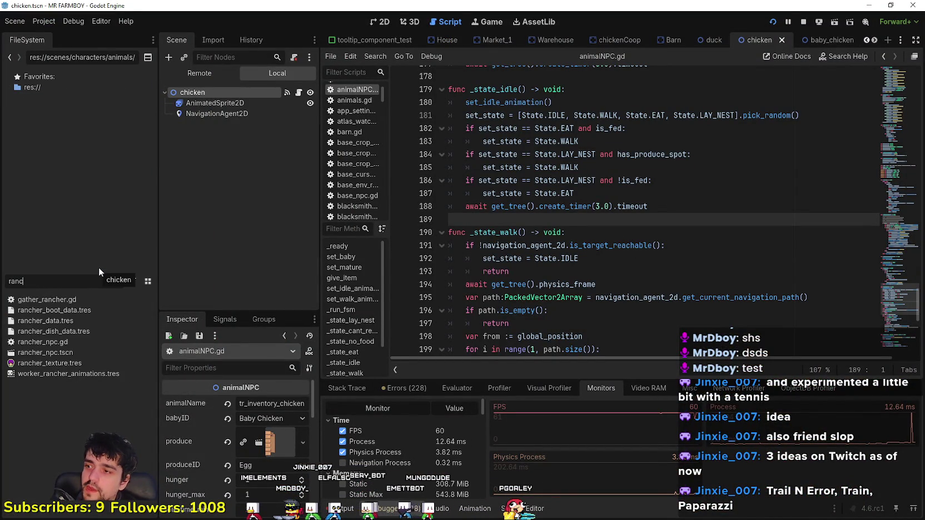
double_click(79, 353)
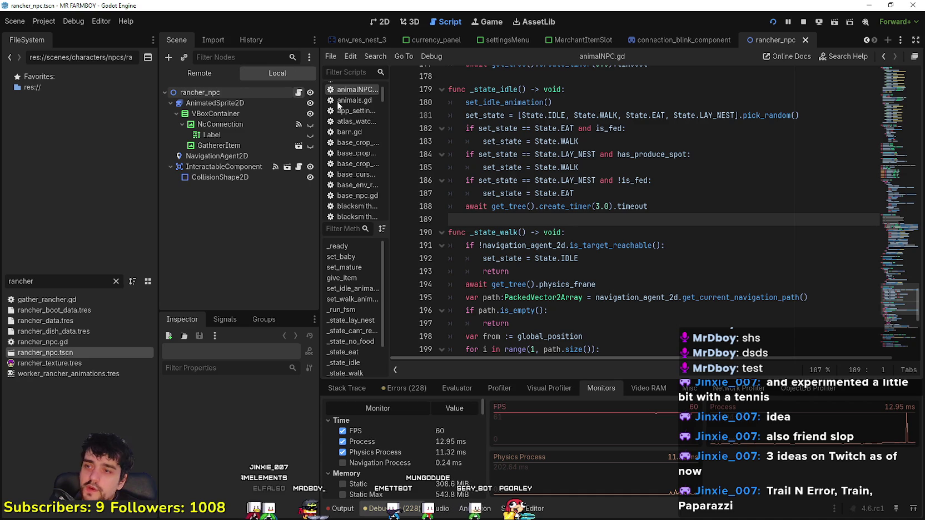
click(299, 93)
Scroll rancher_npc.gd down to the has_warehouse_food logic around lines 388-401
scroll(631, 244, down, 4)
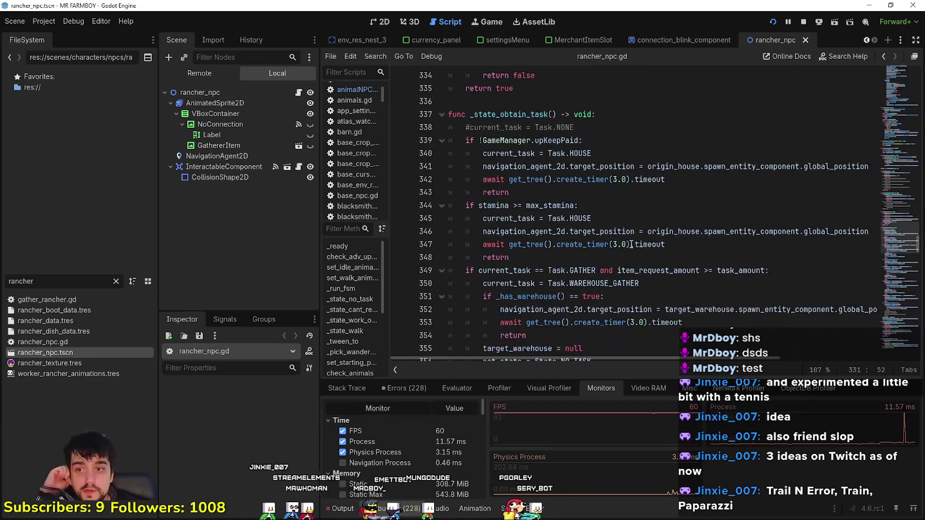
scroll(631, 244, down, 8)
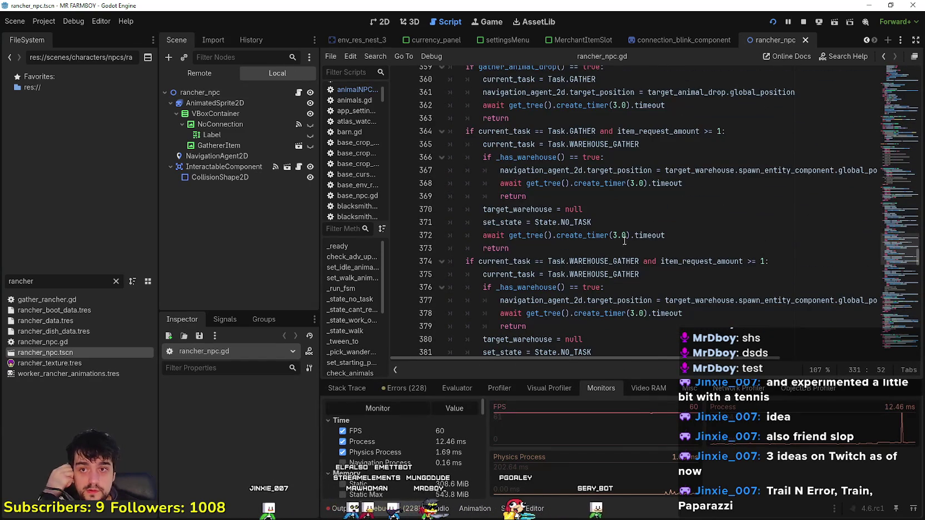
scroll(622, 238, down, 6)
click(622, 211)
scroll(622, 212, down, 4)
click(622, 201)
click(650, 215)
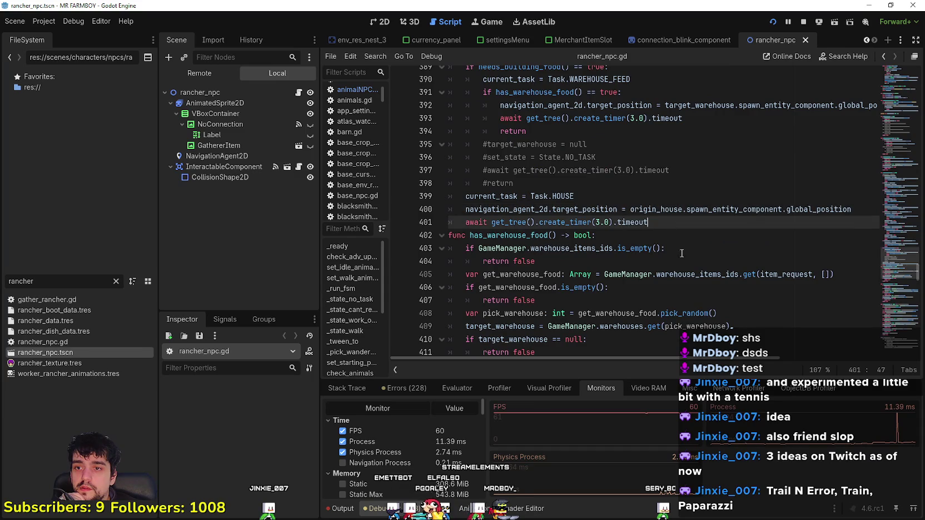
scroll(622, 217, down, 3)
Filter FileSystem for 'chicken' and open the chickenCoop and chicken scenes
click(116, 282)
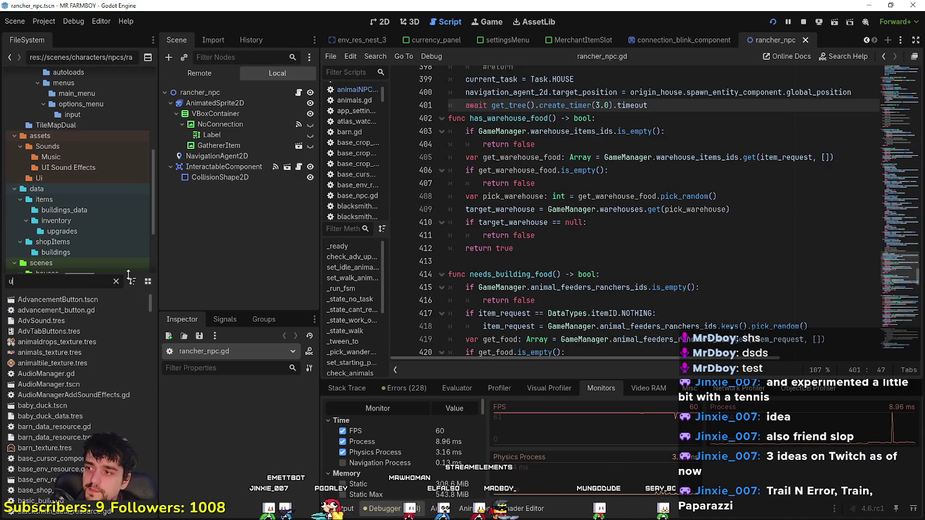
text(ri)
key(BackSpace)
key(BackSpace)
text(chicken)
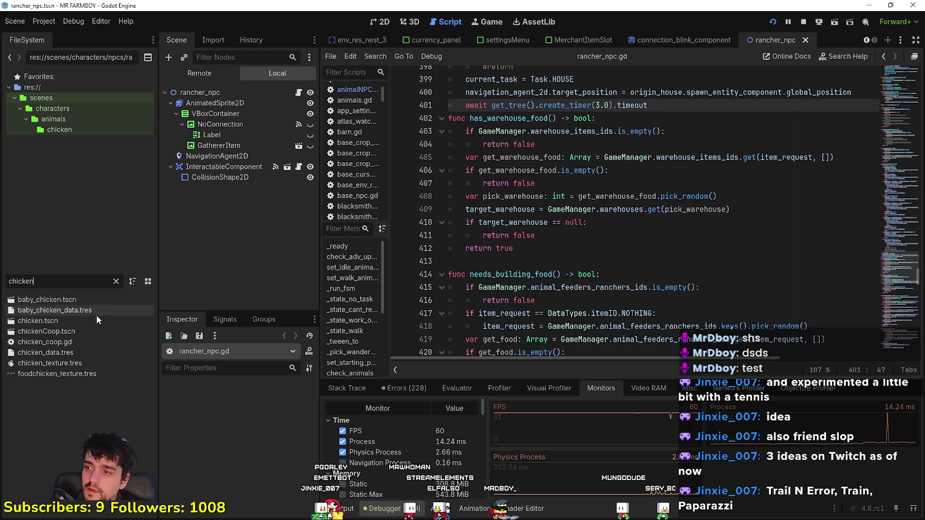
double_click(76, 330)
double_click(70, 321)
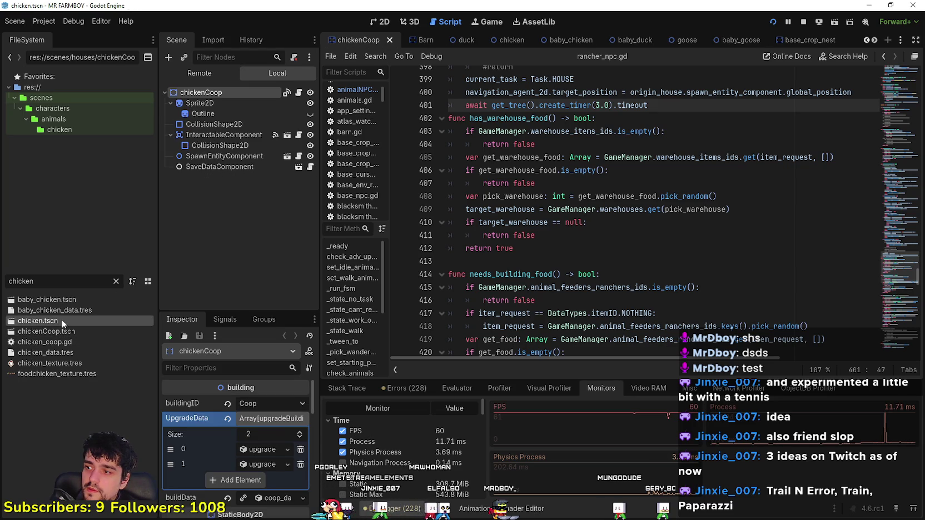
scroll(629, 231, down, 6)
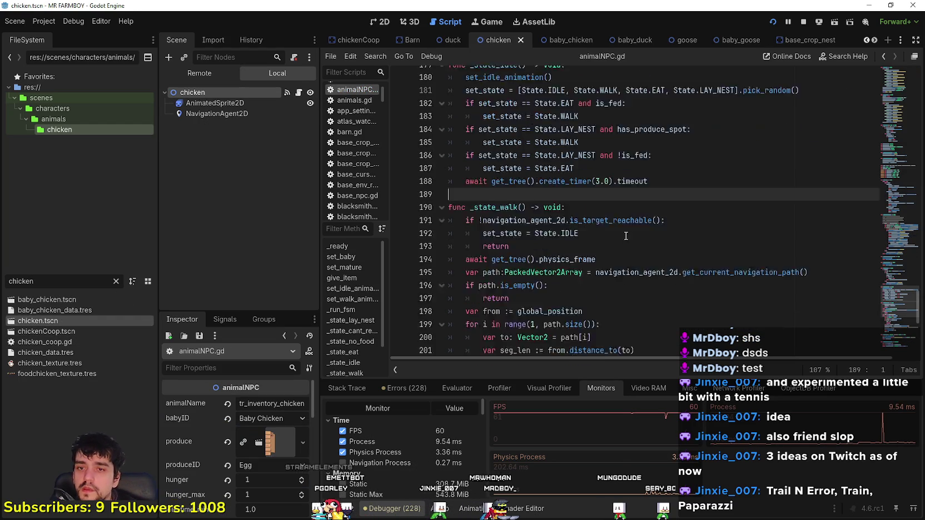
Read animalNPC.gd through set_baby, set_mature and give_item, then switch to Steam's MR FARMBOY page
mouse_move(905, 322)
mouse_down()
mouse_move(888, 91)
mouse_move(898, 341)
mouse_move(874, 75)
mouse_up()
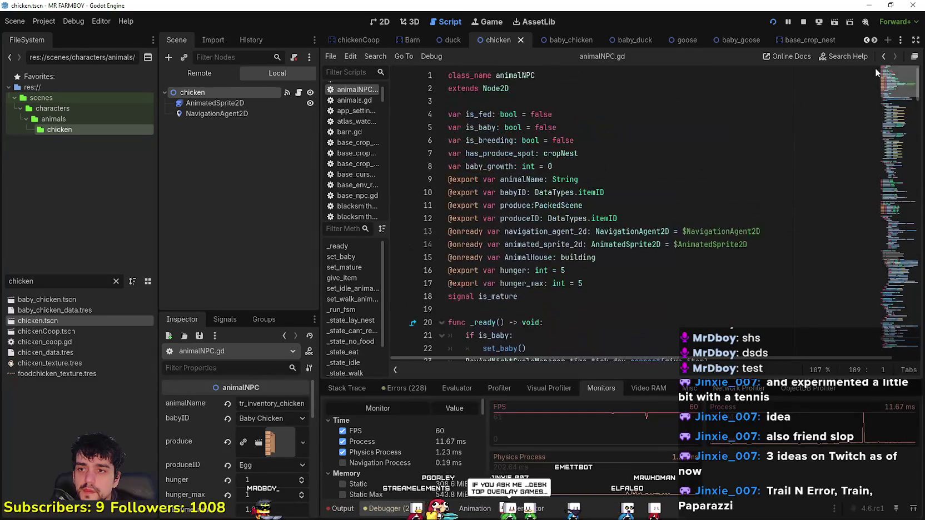
scroll(568, 79, down, 8)
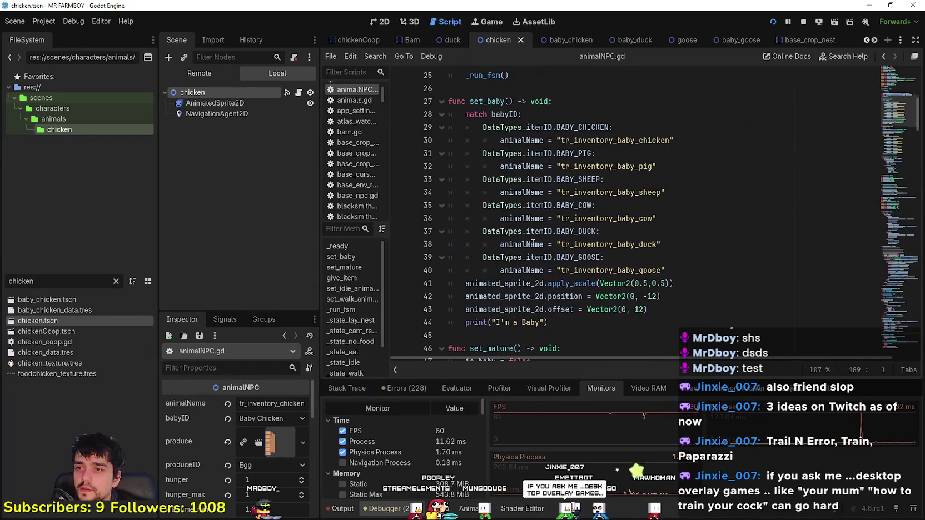
scroll(542, 191, down, 7)
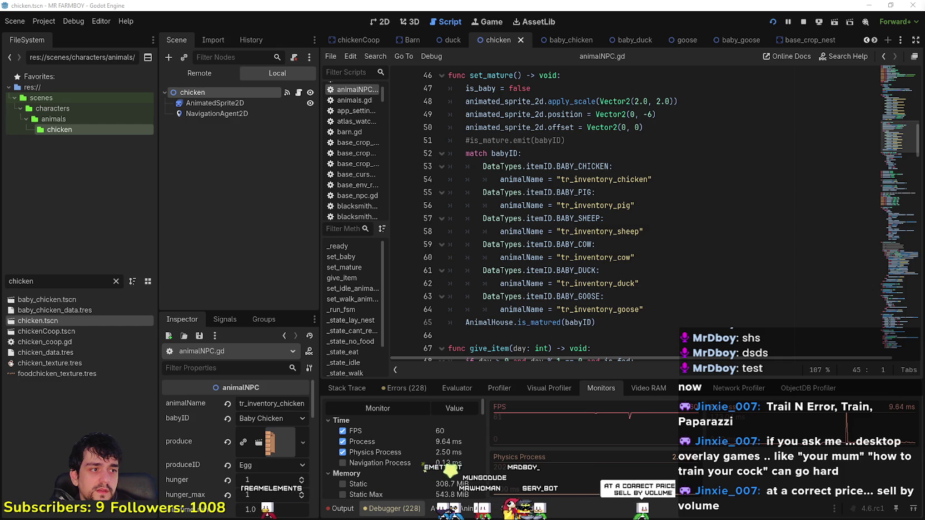
click(532, 217)
scroll(588, 230, down, 1)
scroll(589, 233, down, 4)
click(603, 321)
key(Up)
scroll(603, 321, down, 3)
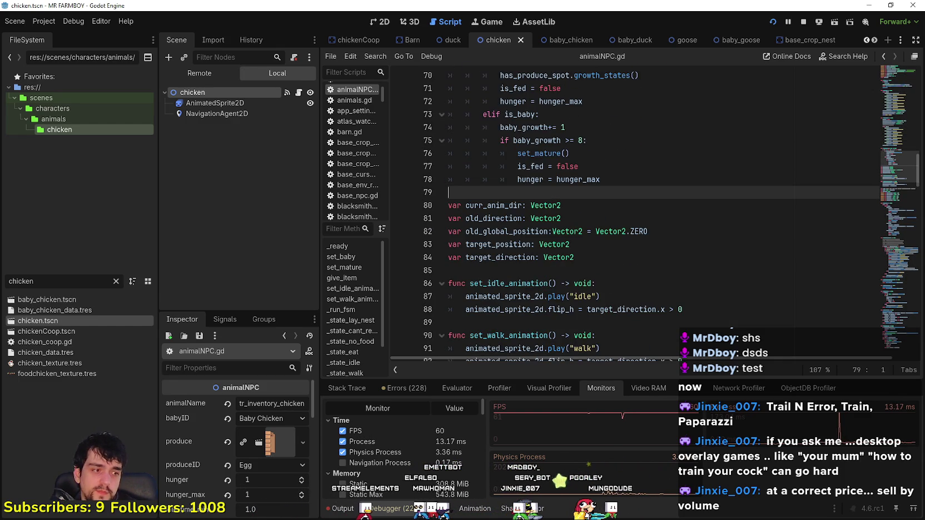
key(alt+Tab)
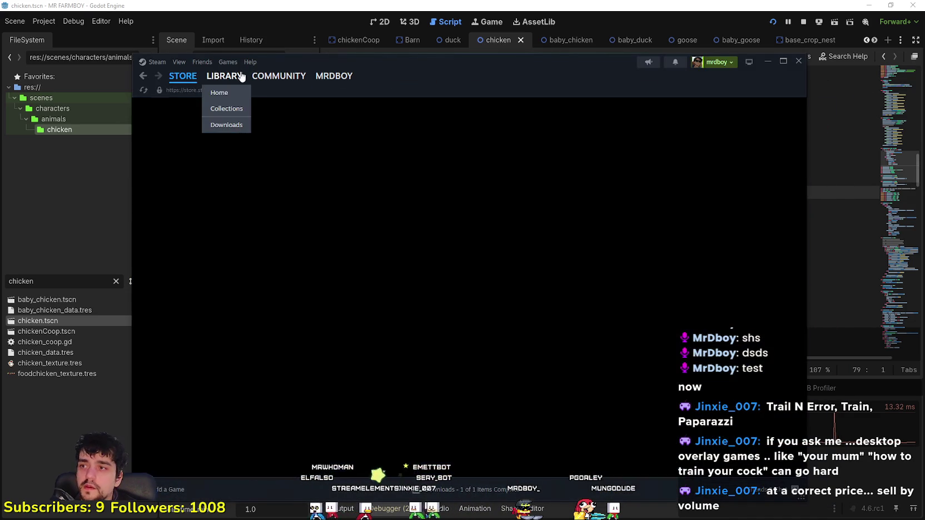
Select Your Mom in the Steam library and browse its store page screenshots
click(224, 76)
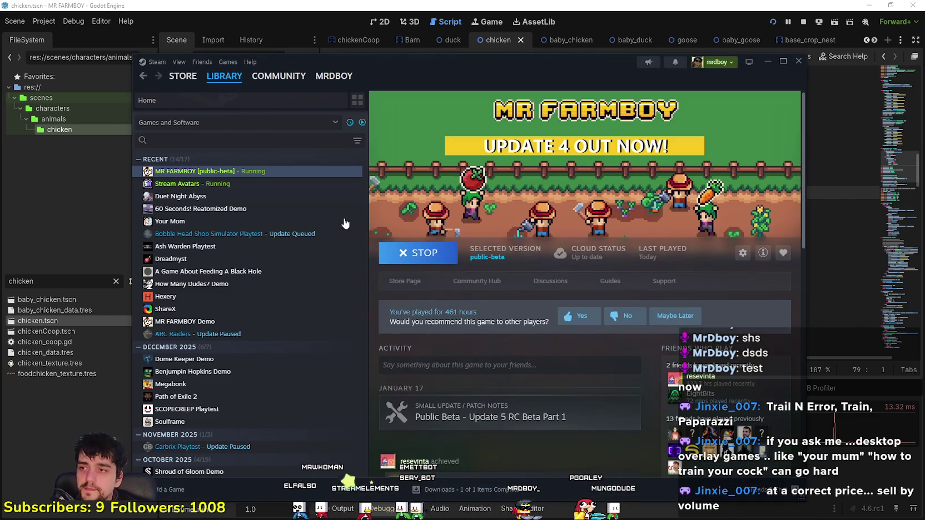
click(195, 197)
click(195, 221)
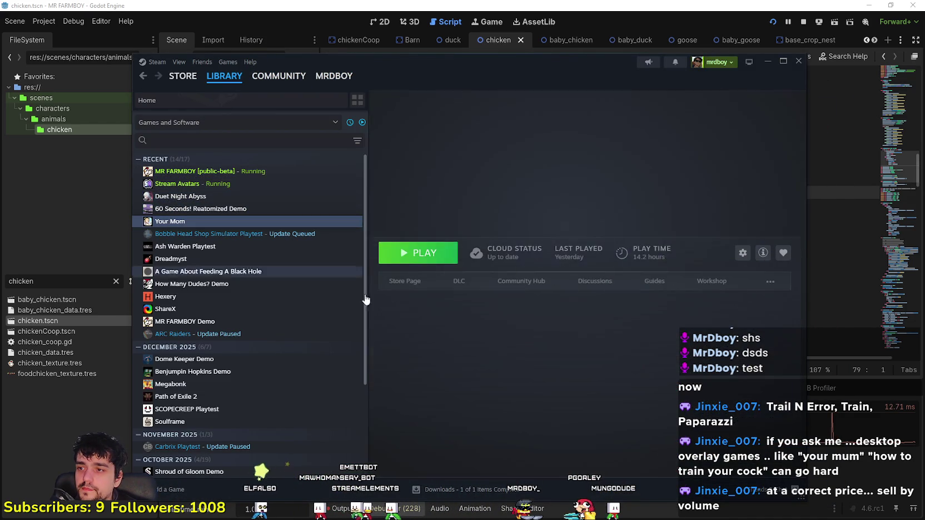
click(405, 280)
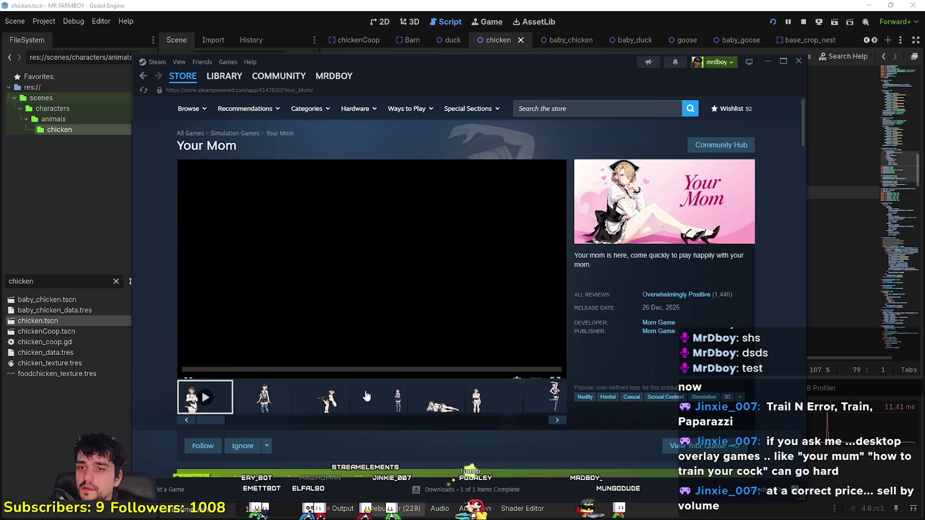
click(371, 404)
scroll(417, 391, down, 10)
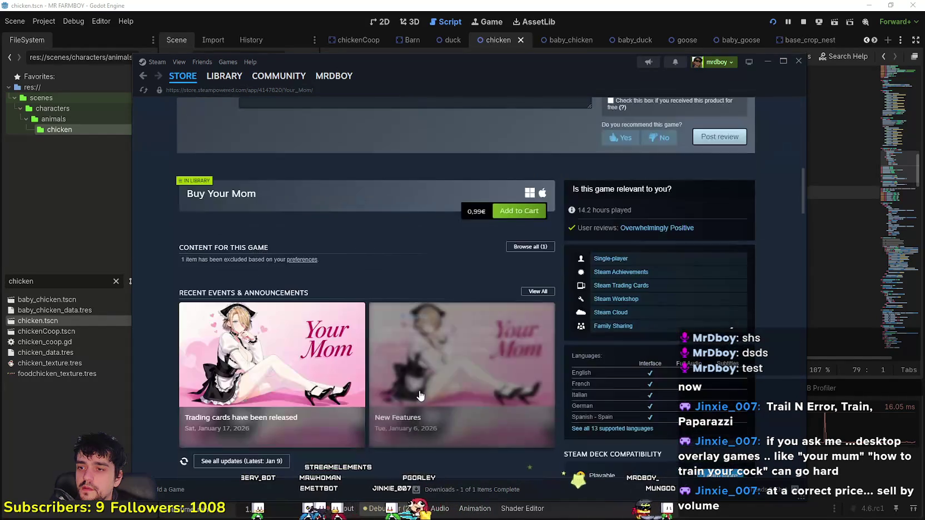
scroll(478, 214, up, 10)
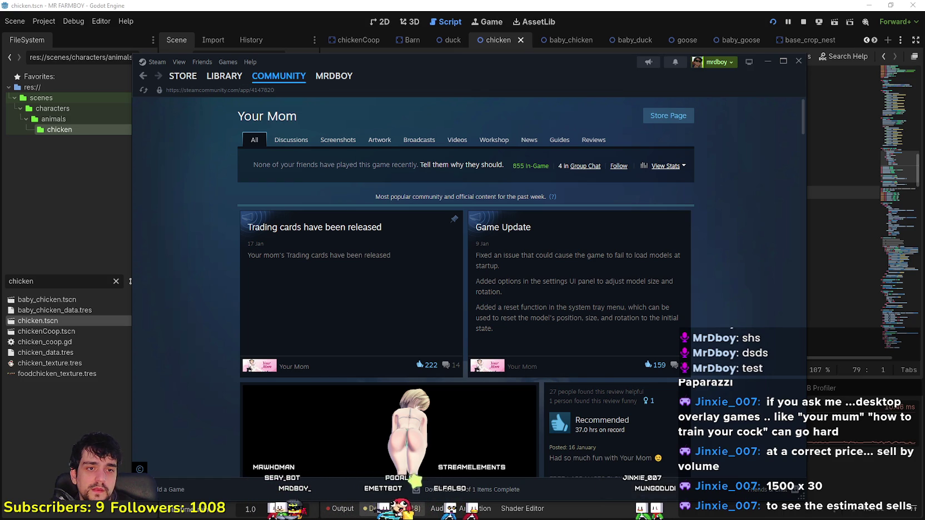
Calculate 1500 × 30 = 45,000 in Calculator and multiply it by 1
key(XF86Calculator)
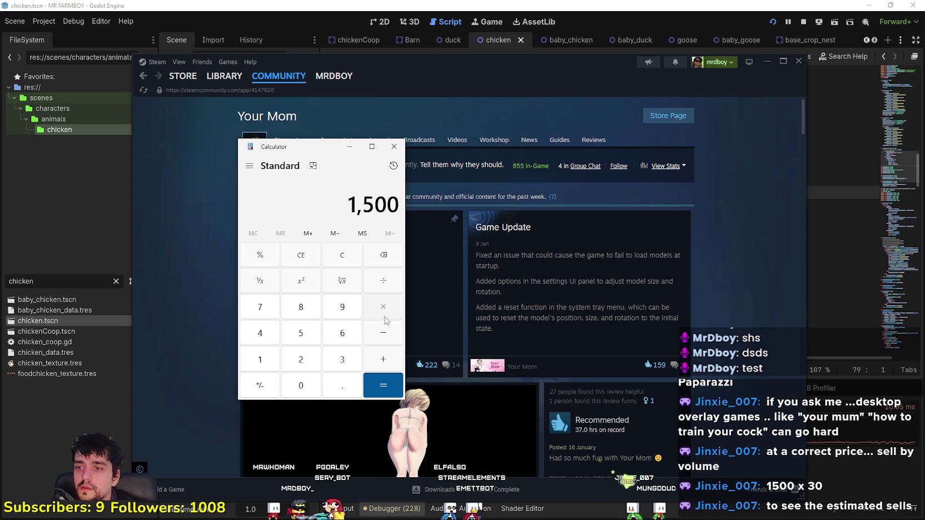
text(30)
key(Return)
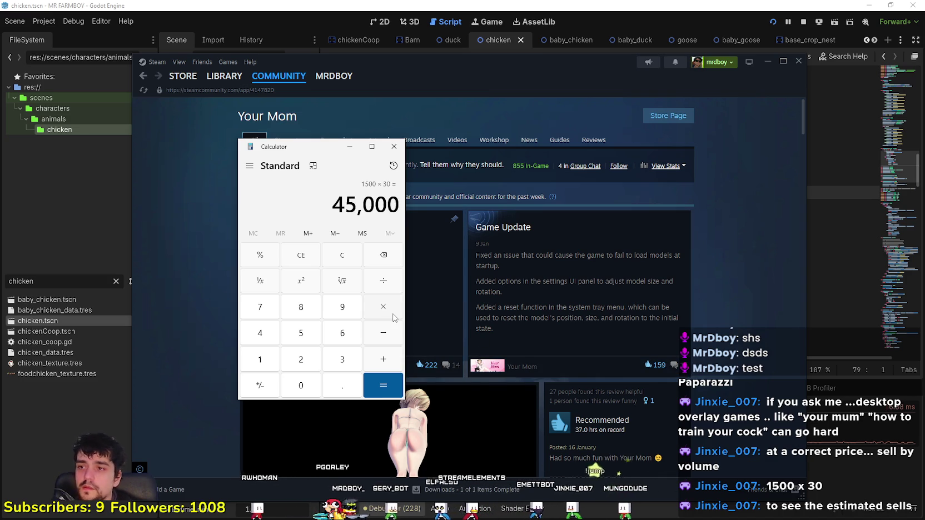
text(*1)
click(388, 383)
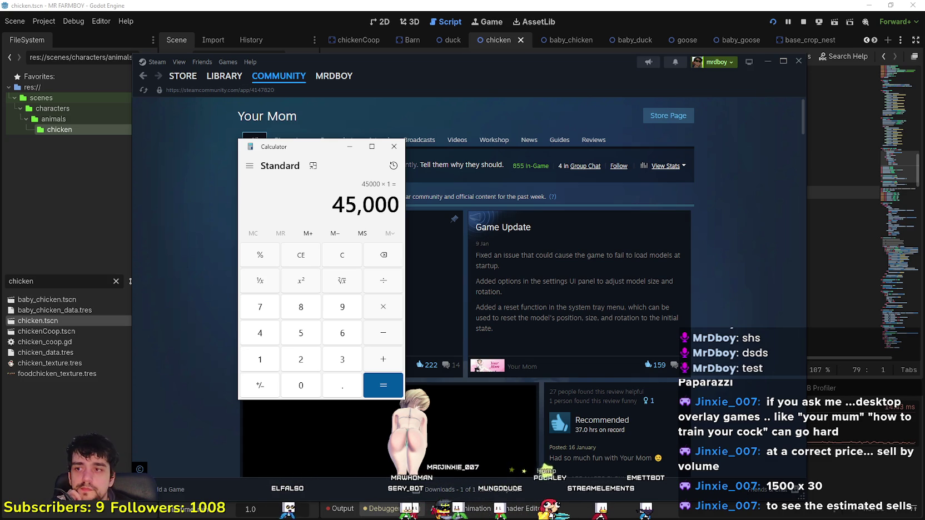
Clear the result and enter 150,000 on the display
drag(454, 145, 455, 146)
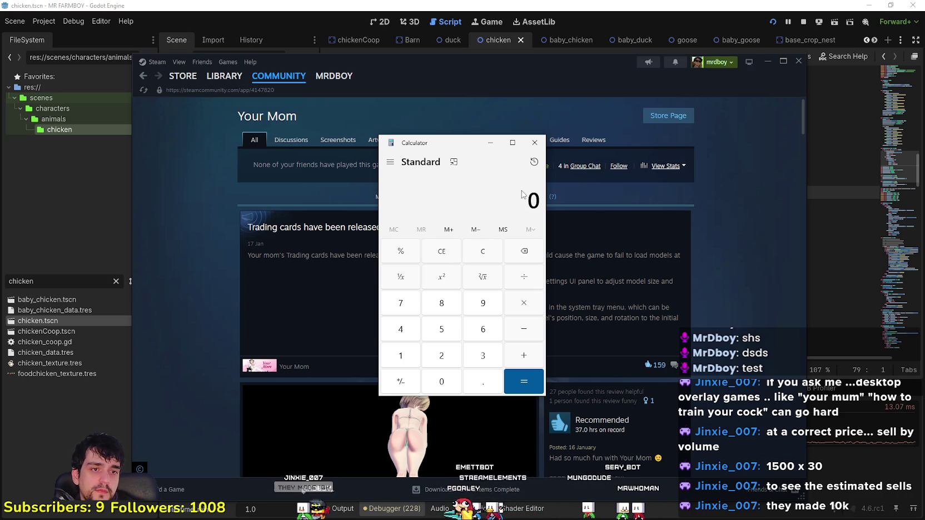
key(BackSpace)
text(50,)
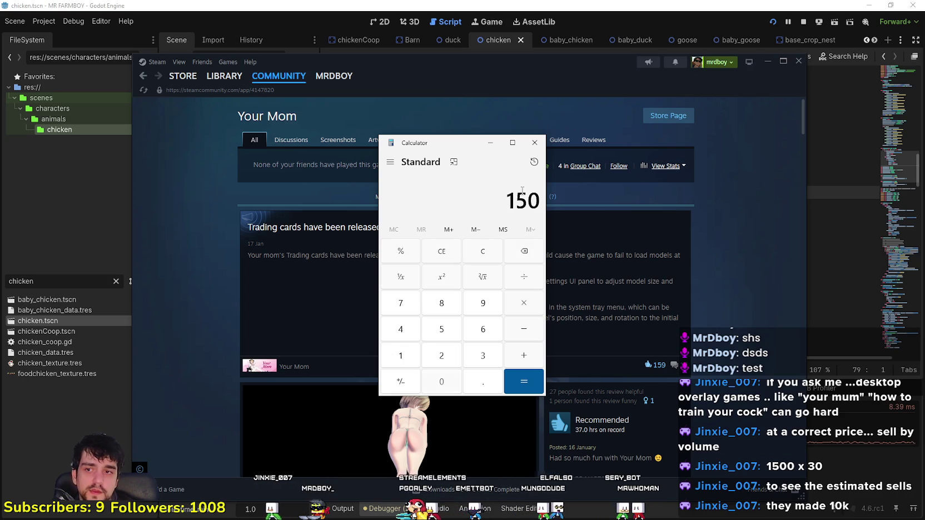
text(000)
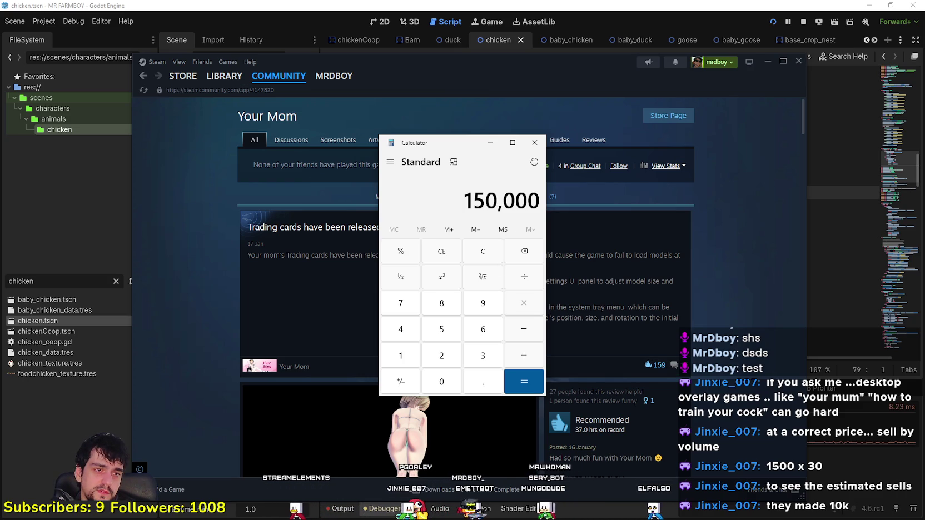
Scroll Gamalytic's Your Mom page to Stats: 160.2k copies sold, $110.6k gross revenue
key(alt+Tab)
scroll(442, 390, down, 5)
scroll(443, 390, down, 2)
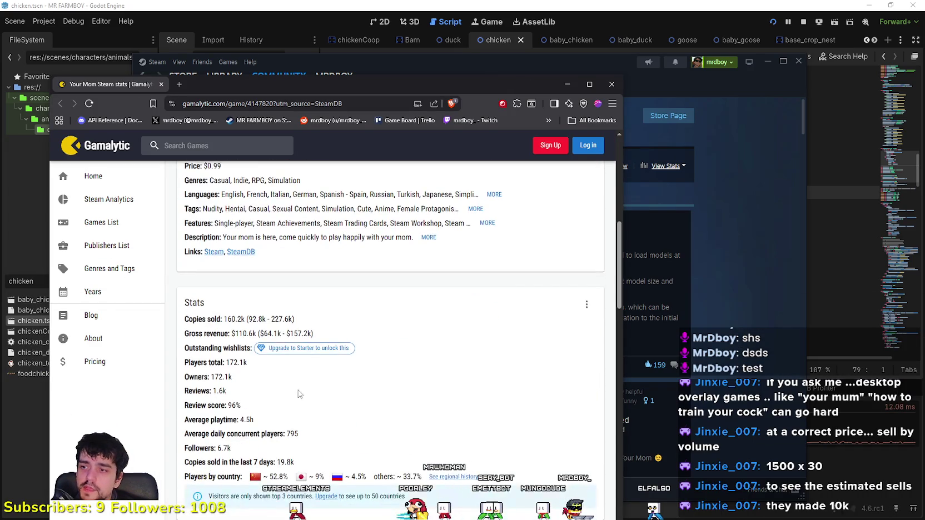
scroll(283, 380, down, 1)
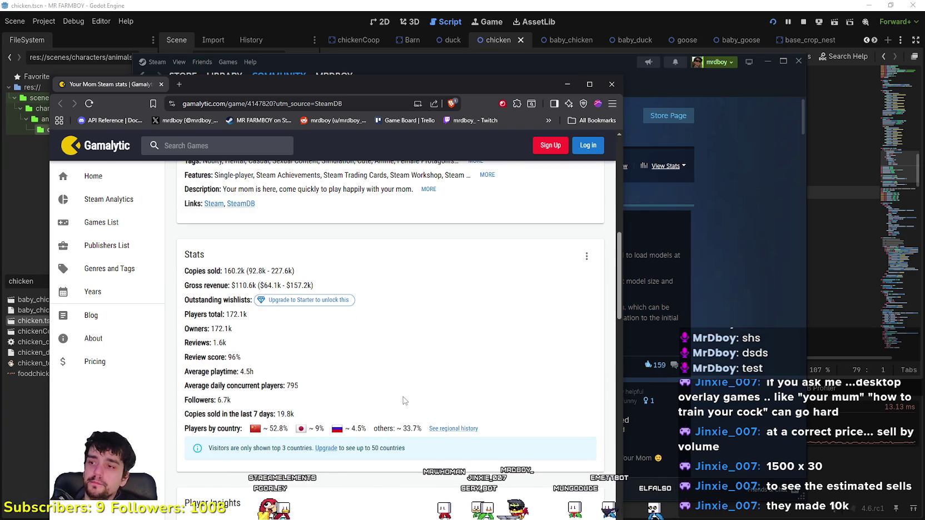
scroll(406, 355, down, 1)
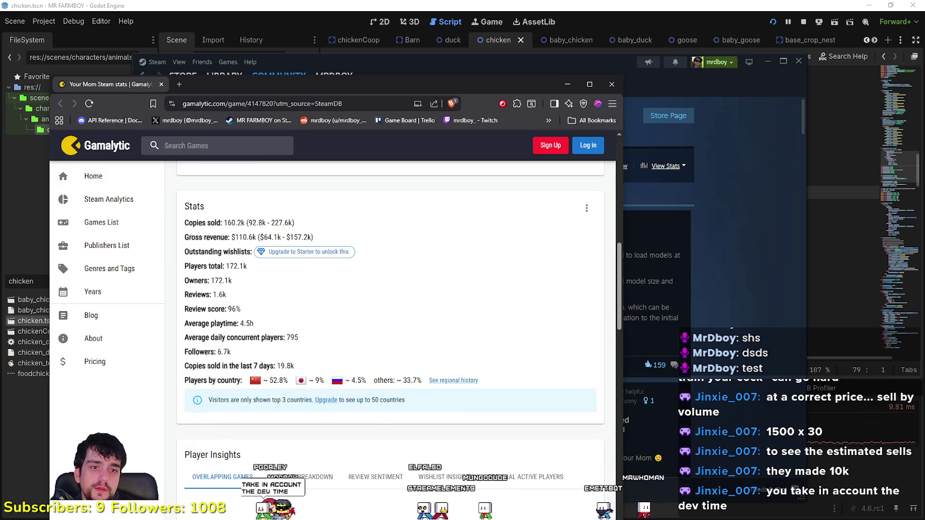
Close the stats browser and Calculator, go to Steam's store front, then back to Godot
drag(454, 80, 485, 75)
click(645, 79)
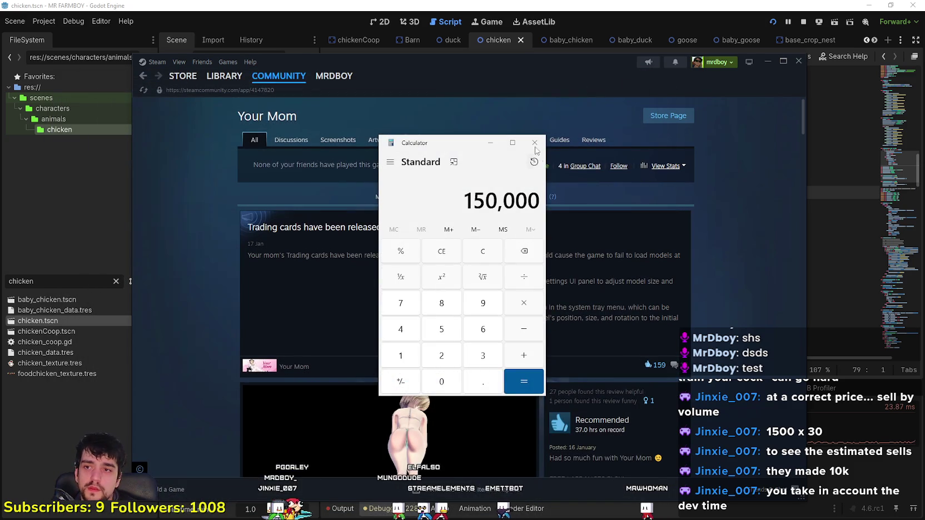
click(534, 143)
mouse_move(191, 78)
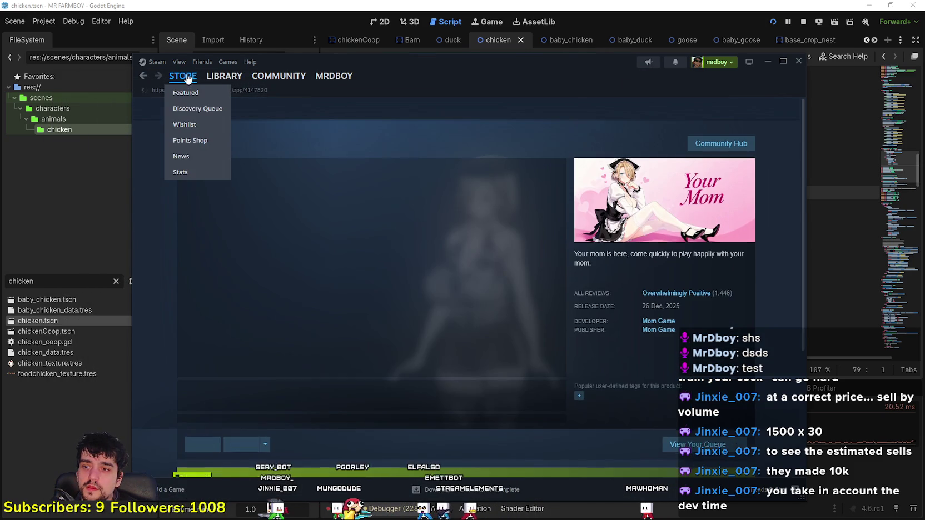
click(178, 62)
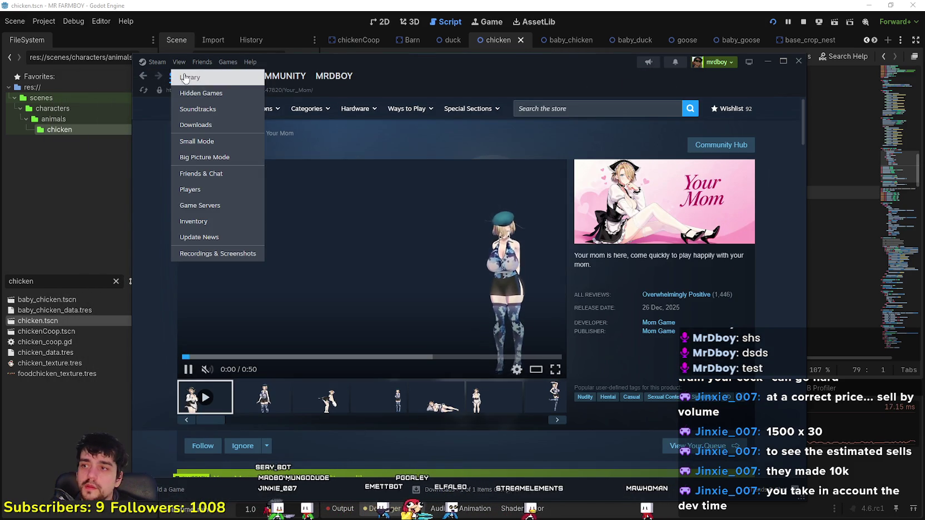
click(179, 62)
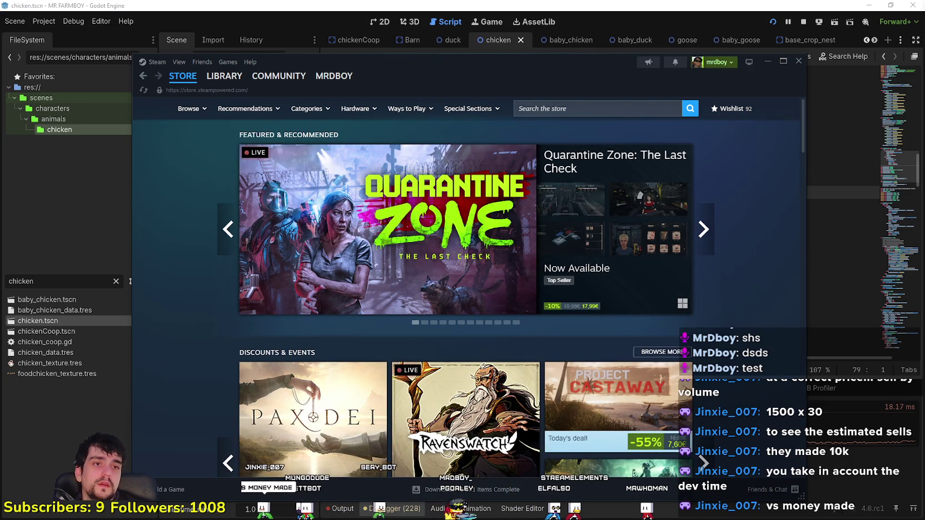
click(613, 55)
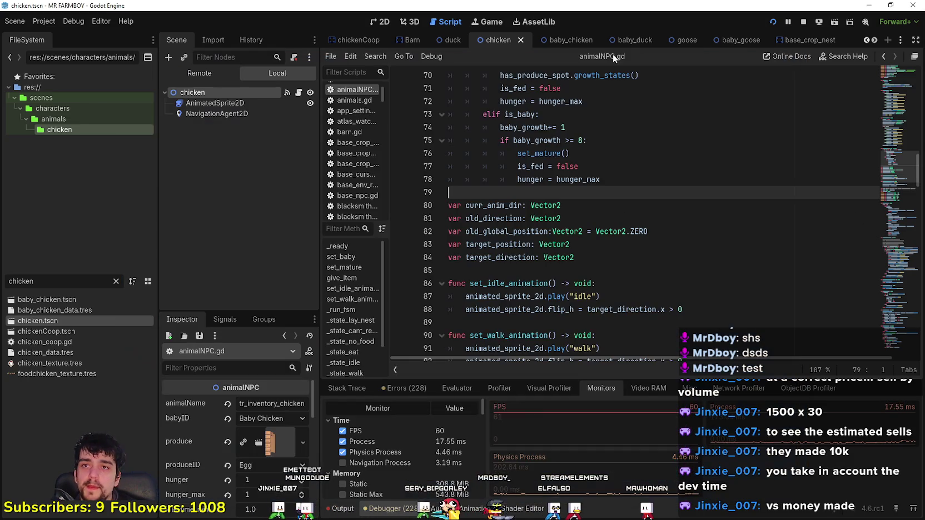
Return to the game in full screen and look over the crafting and warehouse panels
click(598, 273)
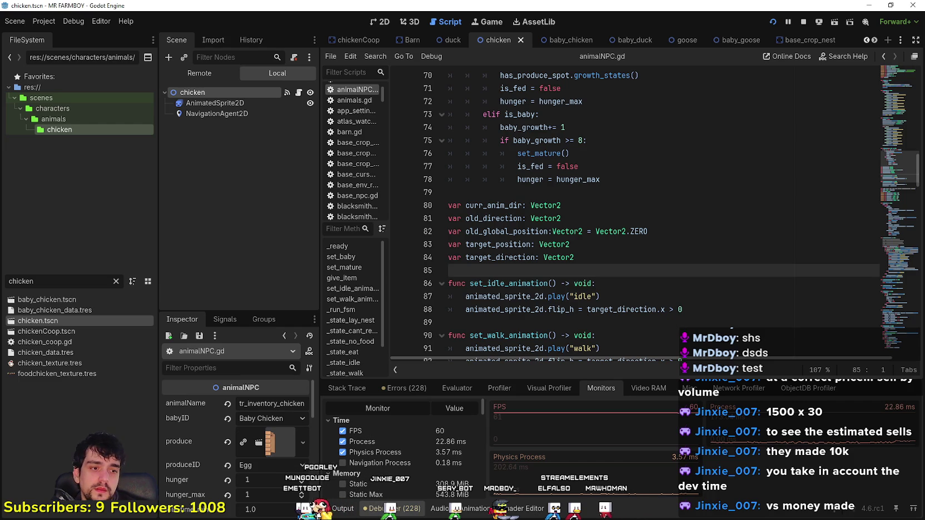
click(773, 22)
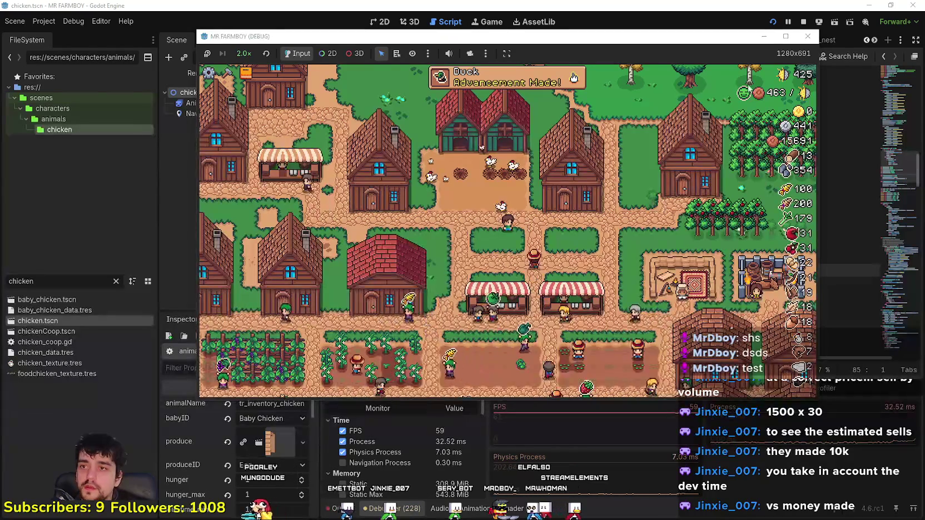
click(785, 36)
key(w)
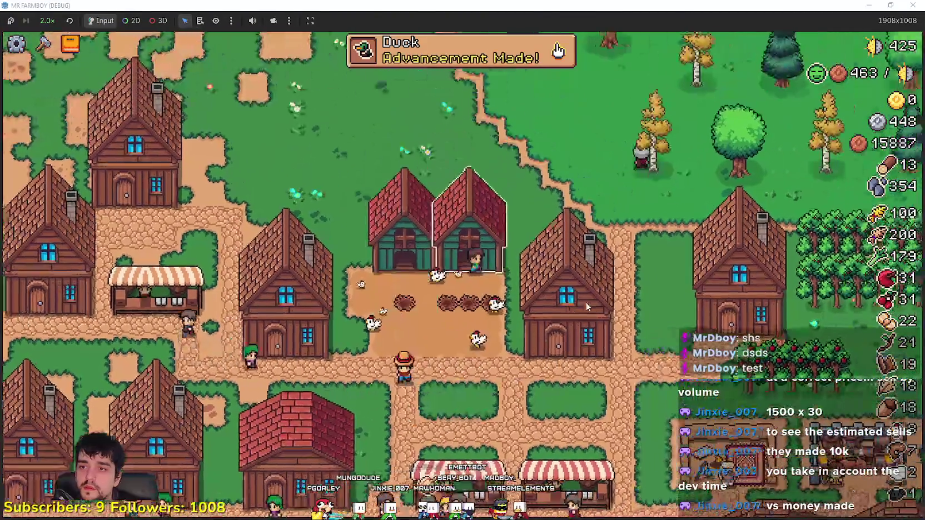
key(c)
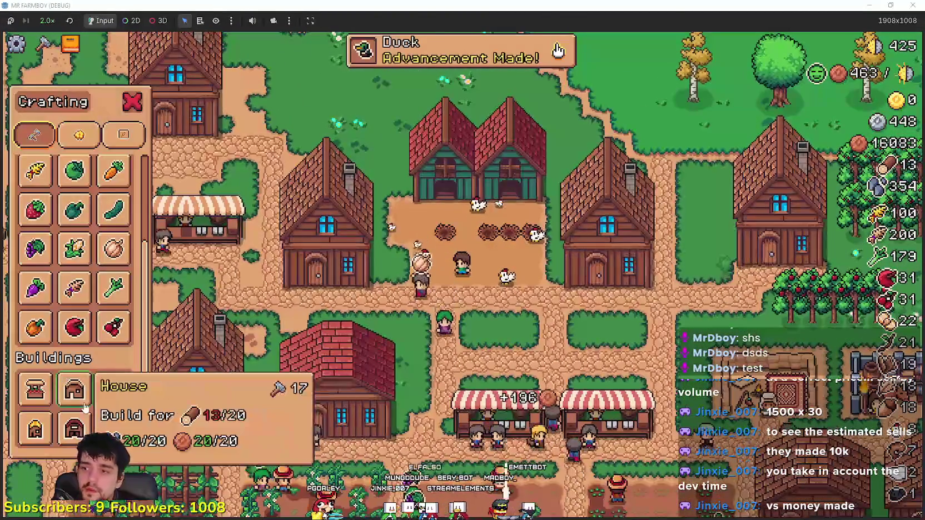
key(c)
key(s)
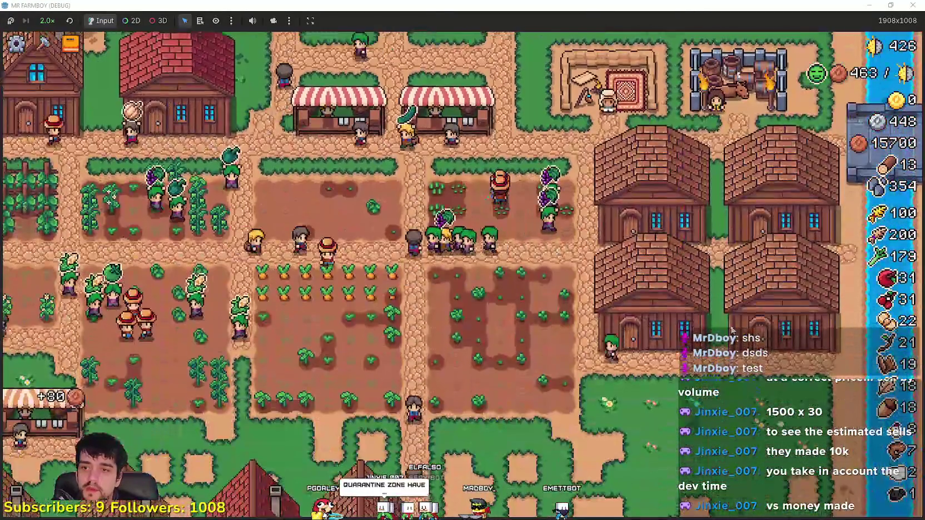
key(w)
key(s)
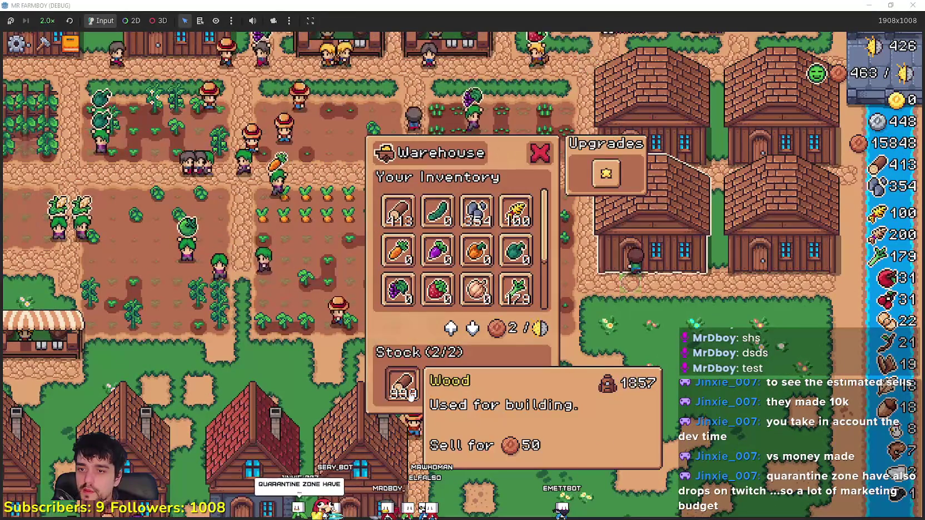
key(w)
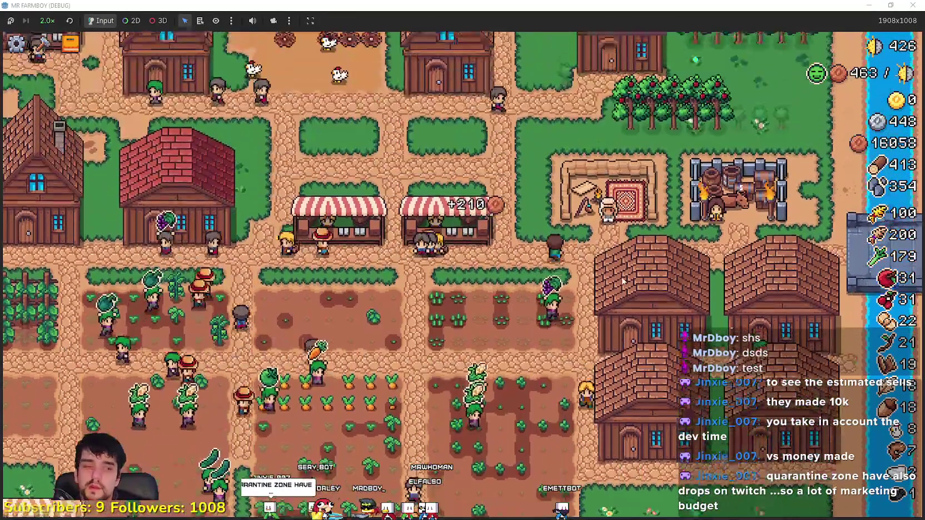
key(w)
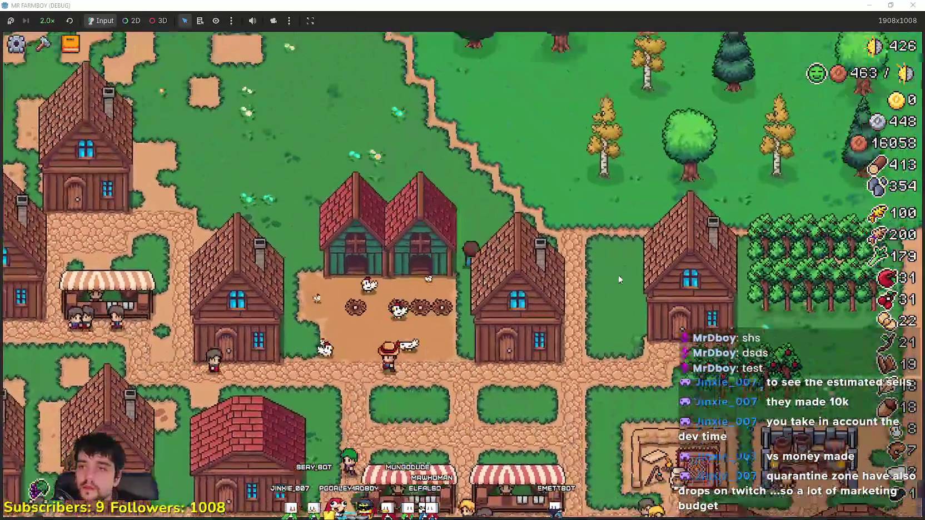
Place two wooden buildings side by side in the grass north of the village
key(c)
key(a)
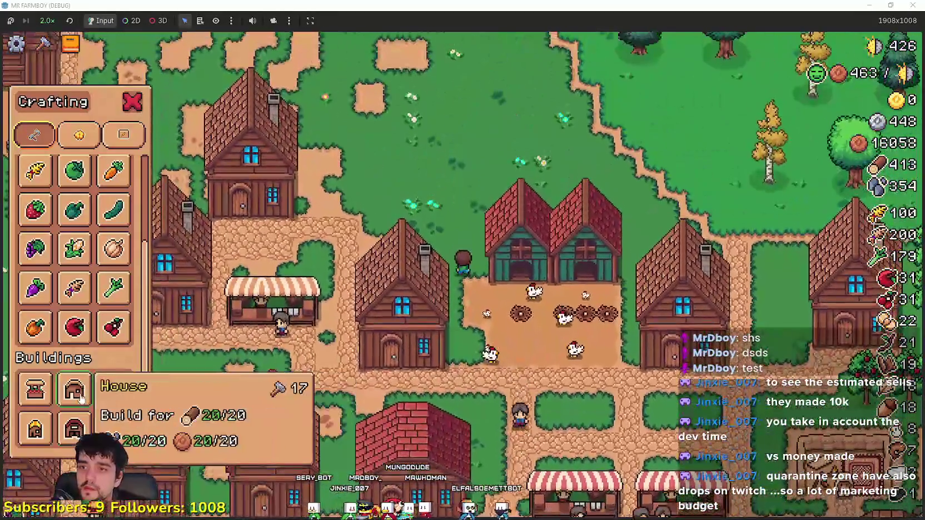
key(w)
click(81, 399)
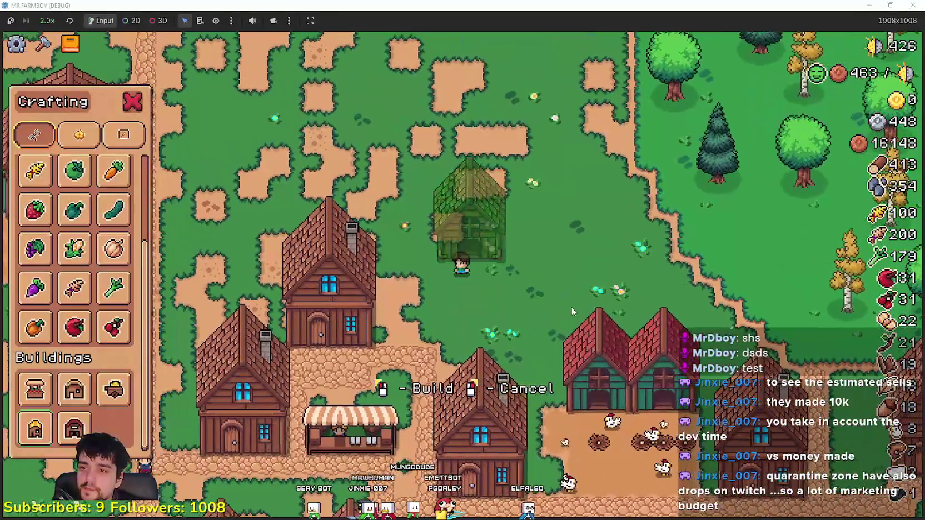
key(a)
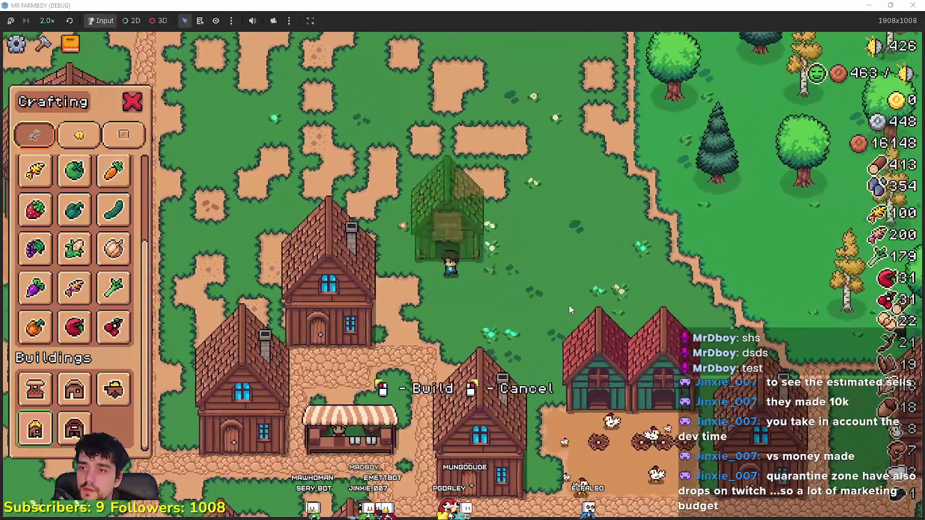
click(569, 307)
key(d)
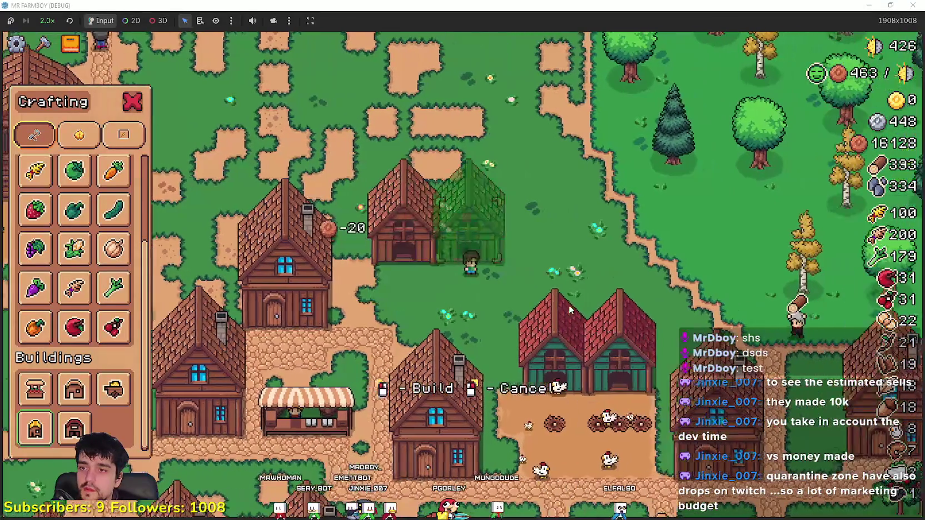
scroll(67, 221, up, 3)
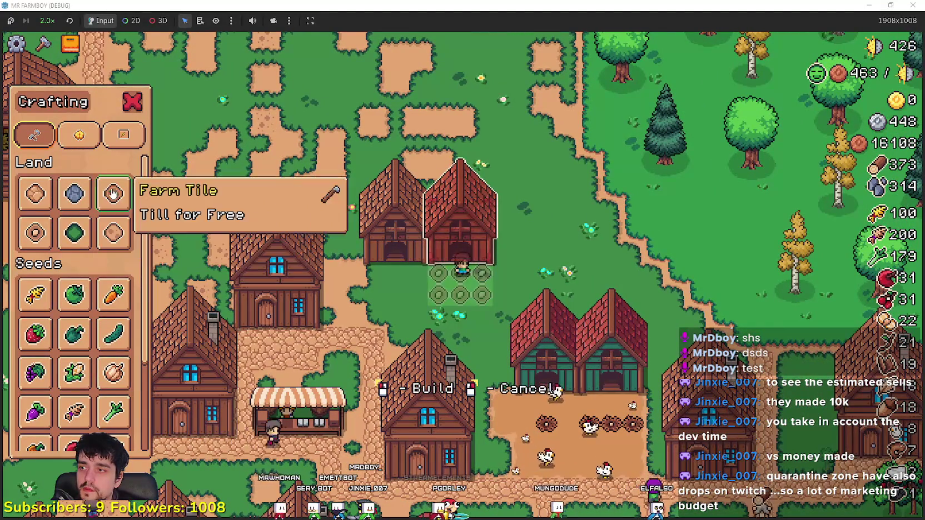
Lay a strip of dirt farm tiles in front of the new buildings
click(50, 245)
click(443, 326)
key(a)
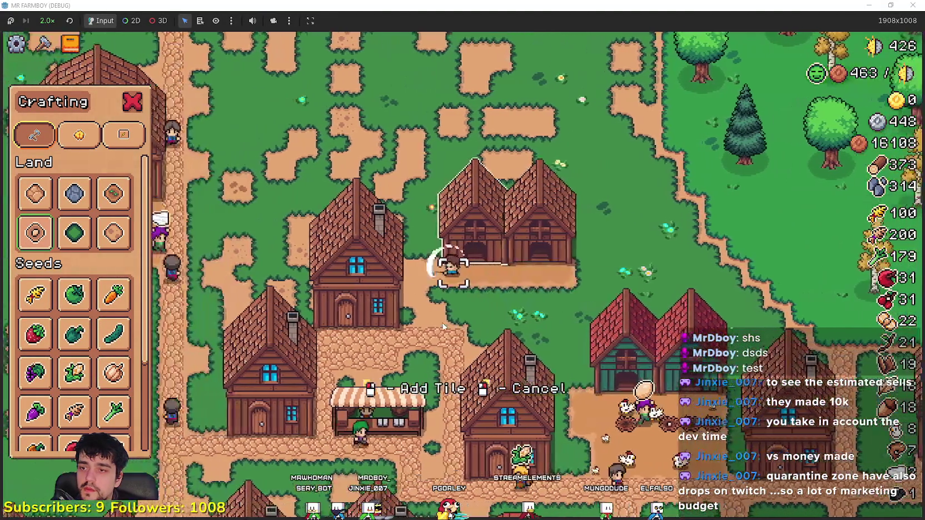
key(d)
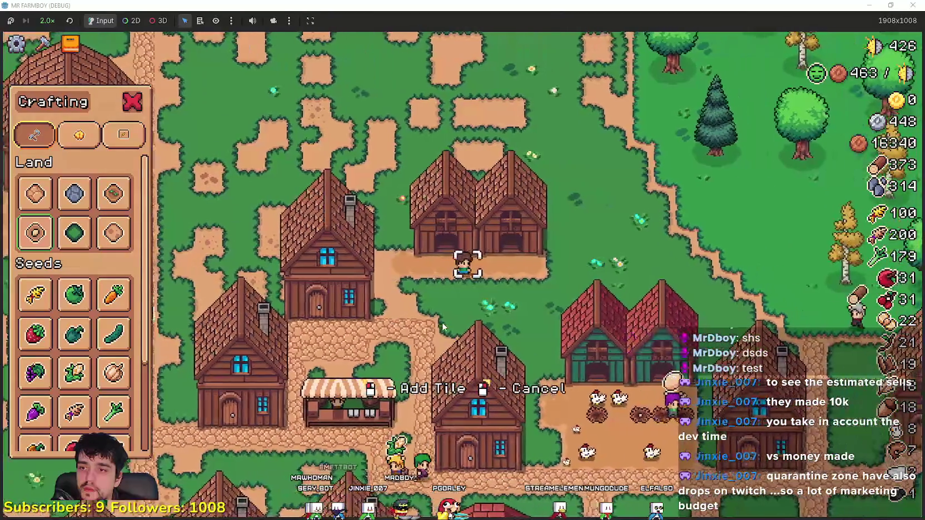
key(a)
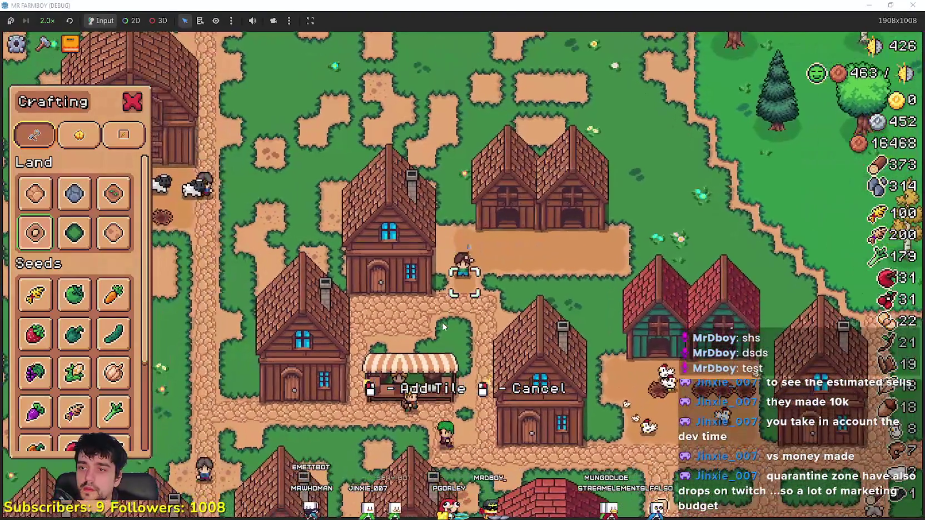
key(d)
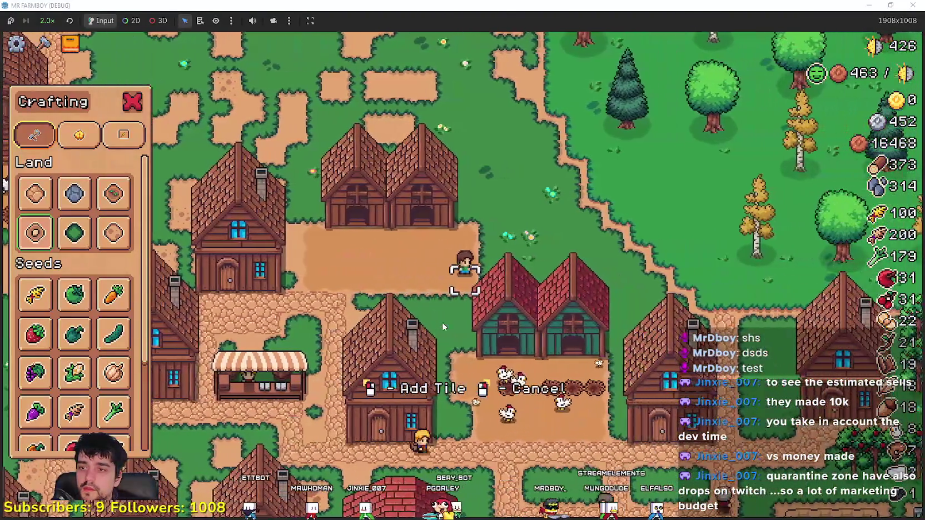
right_click(443, 327)
key(a)
Check the coop's animals, then buy two Ducks from the merchant
click(645, 333)
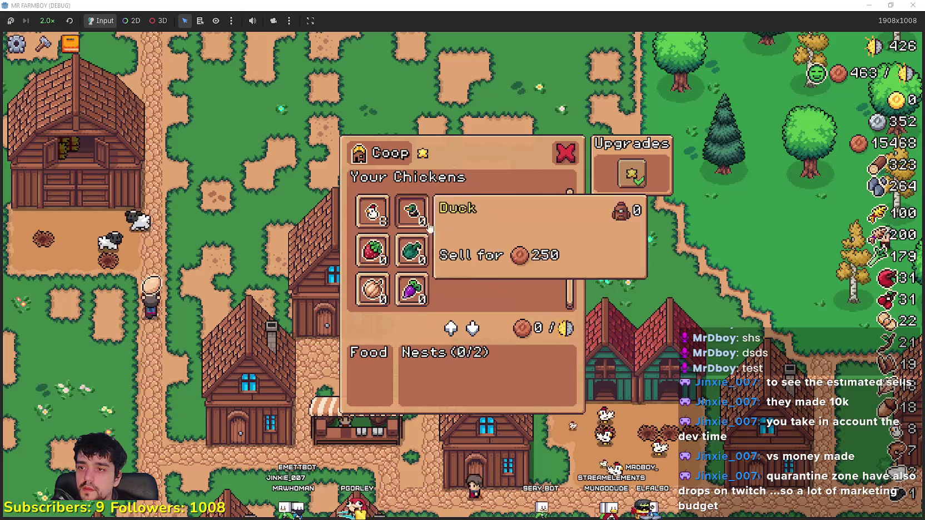
key(s)
key(s)
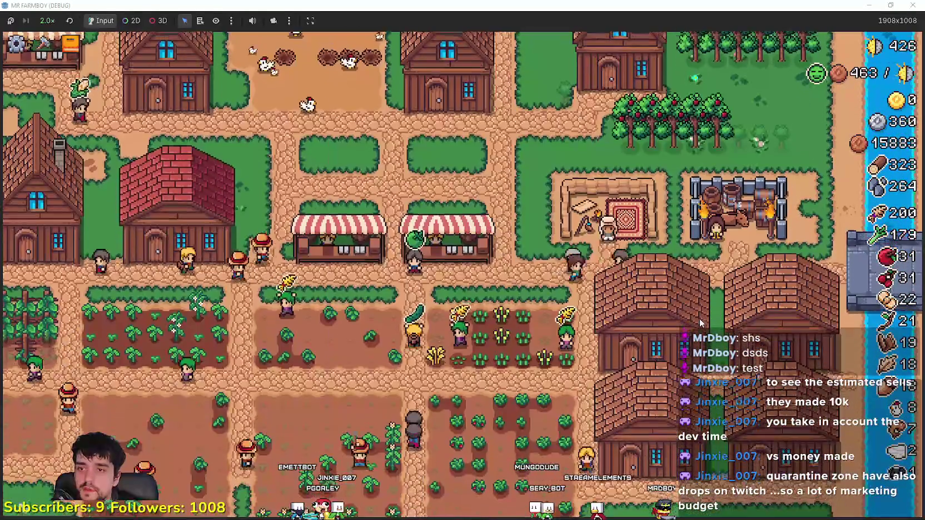
click(447, 261)
click(444, 300)
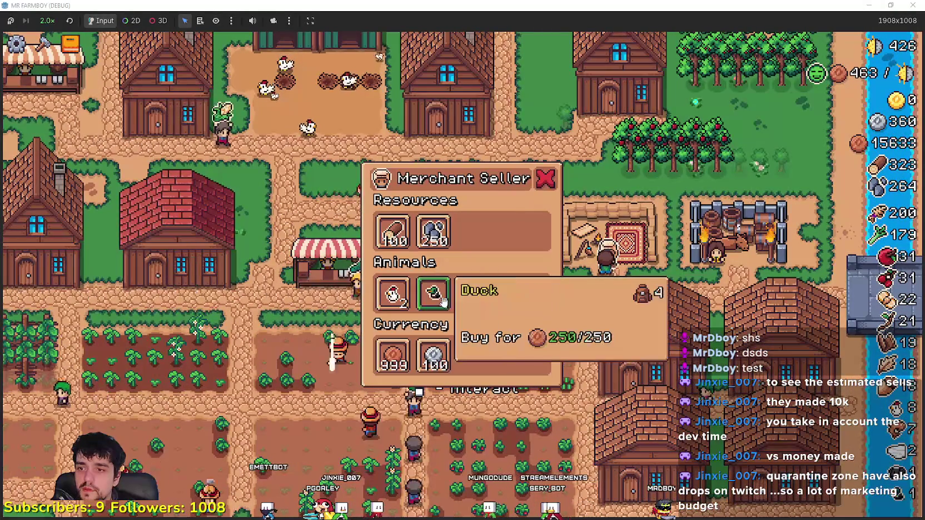
click(440, 312)
Walk back and look into the coops to see the new duck nesting
key(w)
key(a)
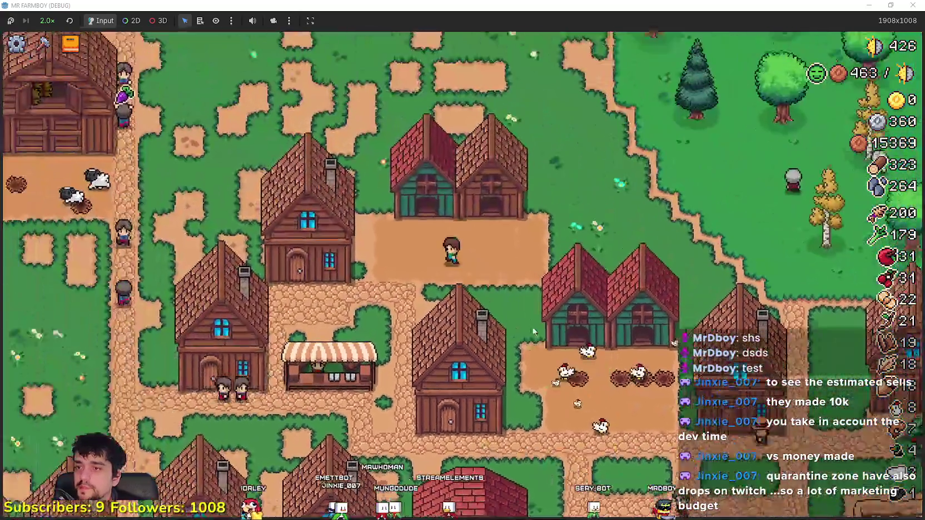
key(e)
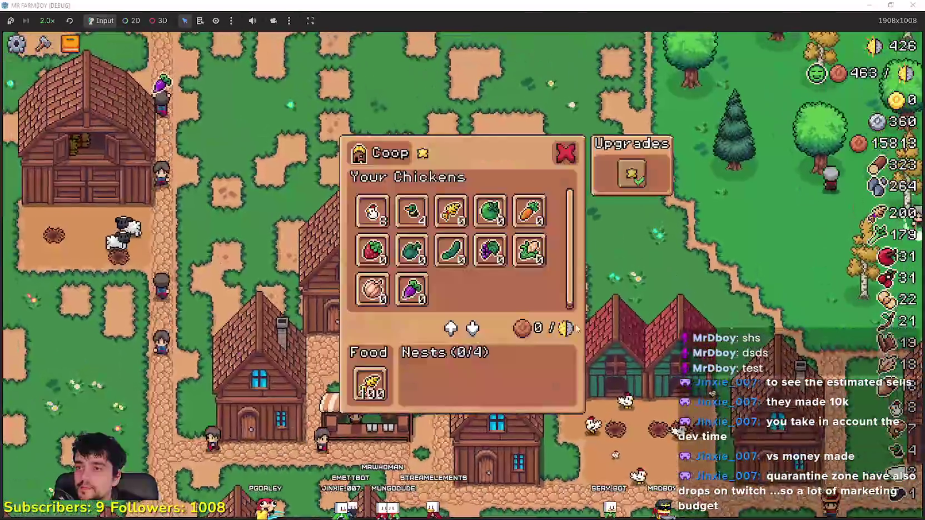
mouse_move(409, 231)
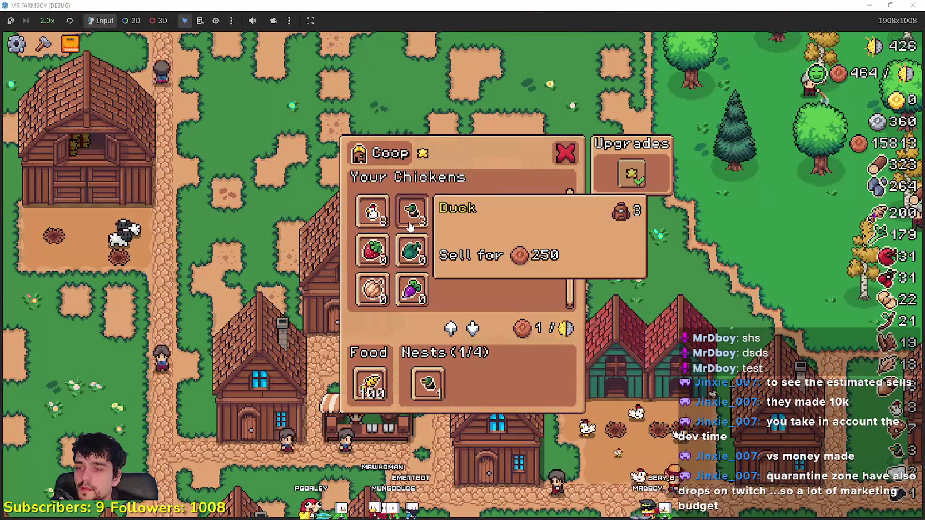
key(d)
key(e)
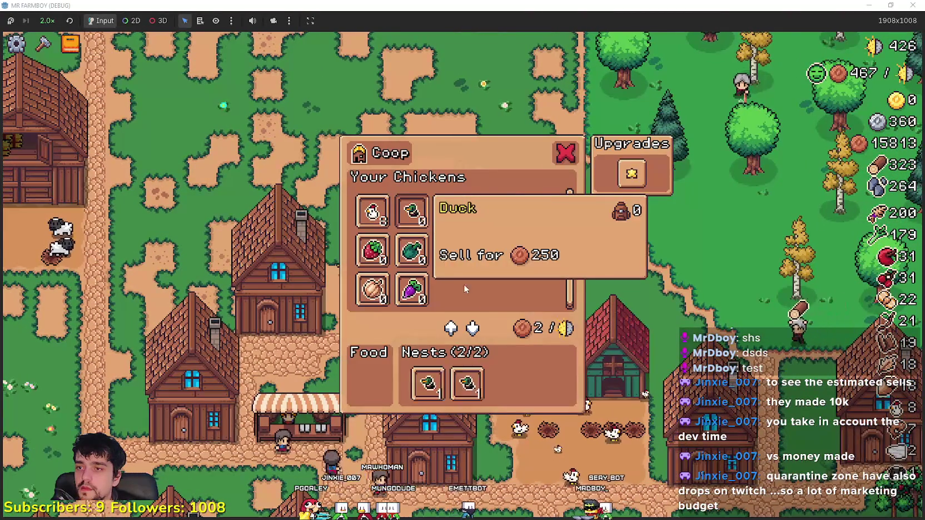
key(s)
key(e)
key(s)
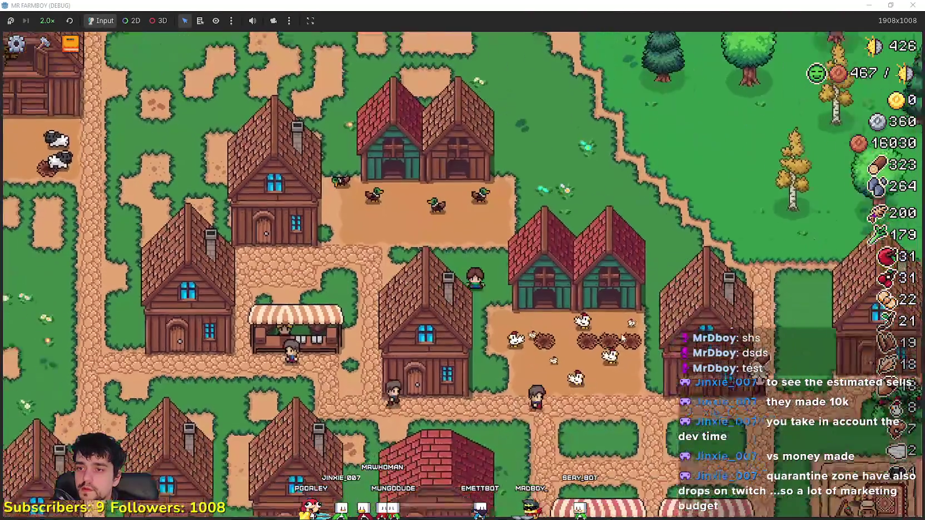
key(s)
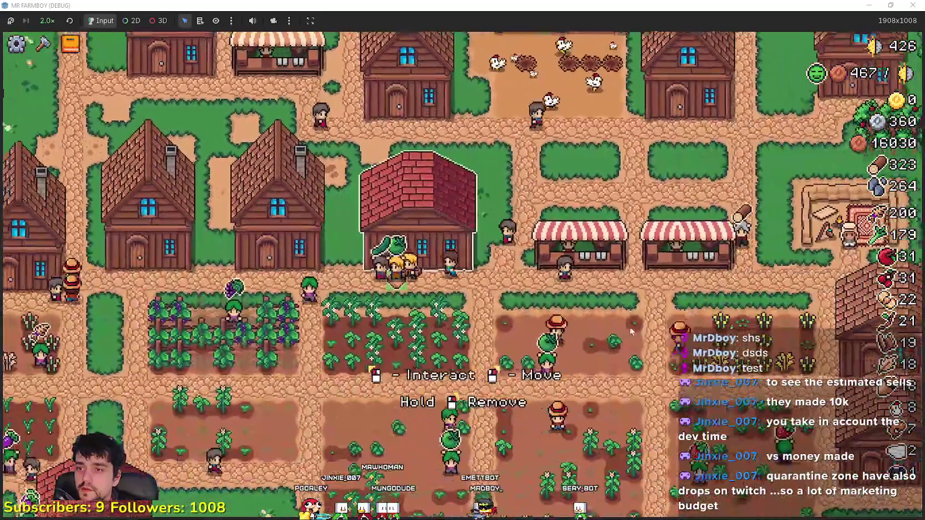
Check the food stored in the warehouse and in the coop
key(e)
mouse_move(482, 275)
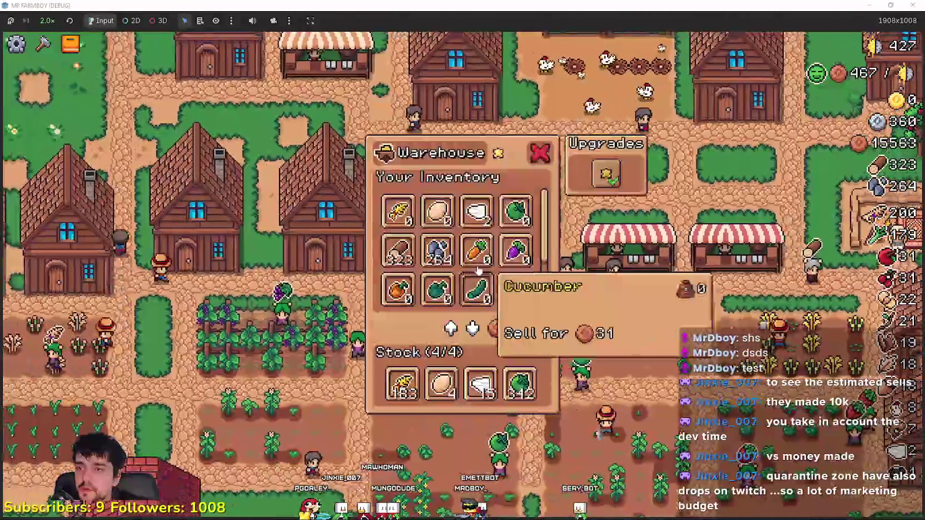
key(w)
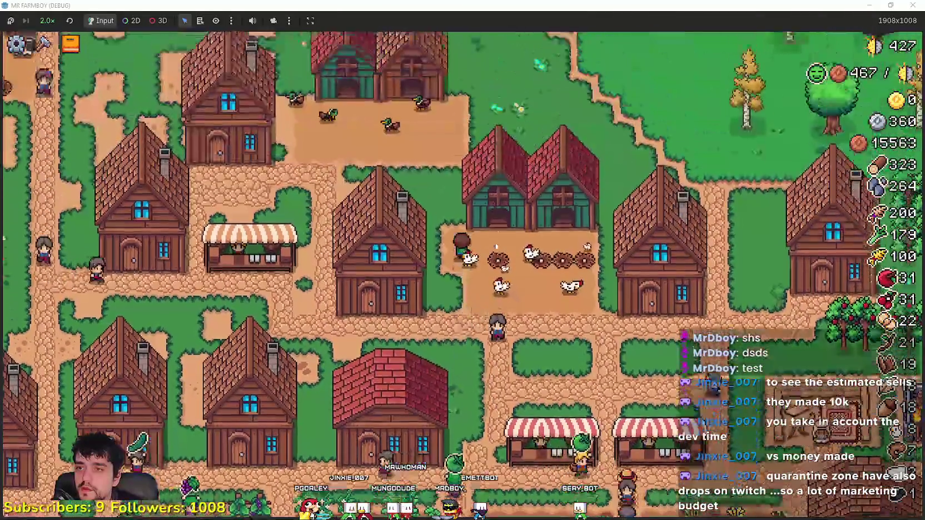
key(w)
key(e)
mouse_move(380, 380)
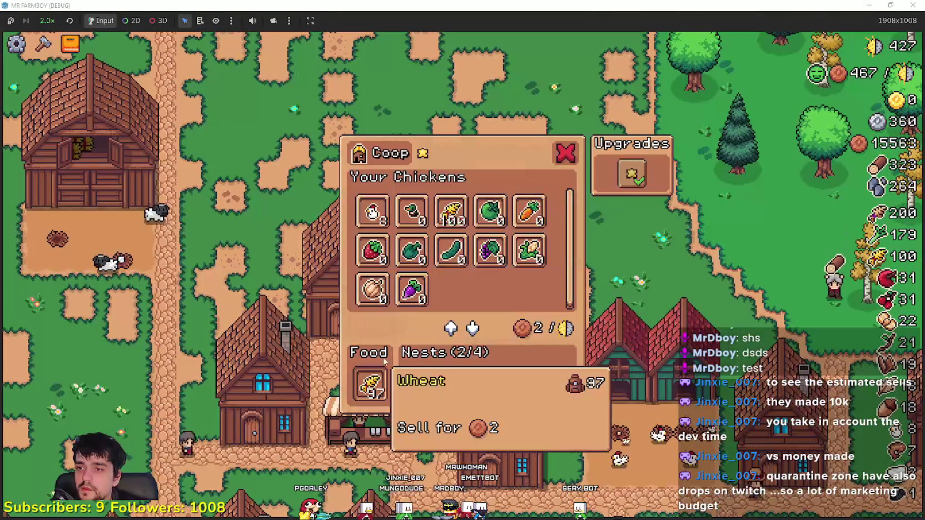
key(e)
key(e)
Walk across the village and pause the game, showing 270355 coins earned
key(s)
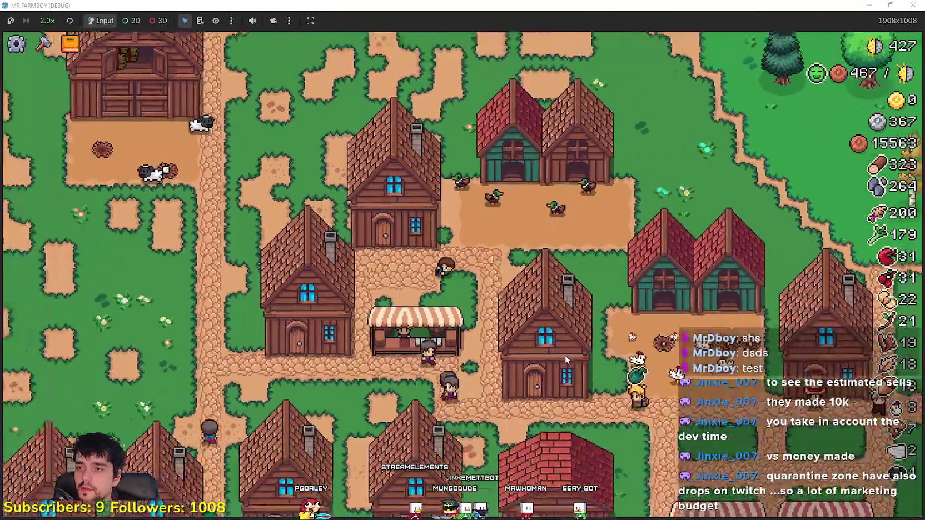
key(a)
key(w)
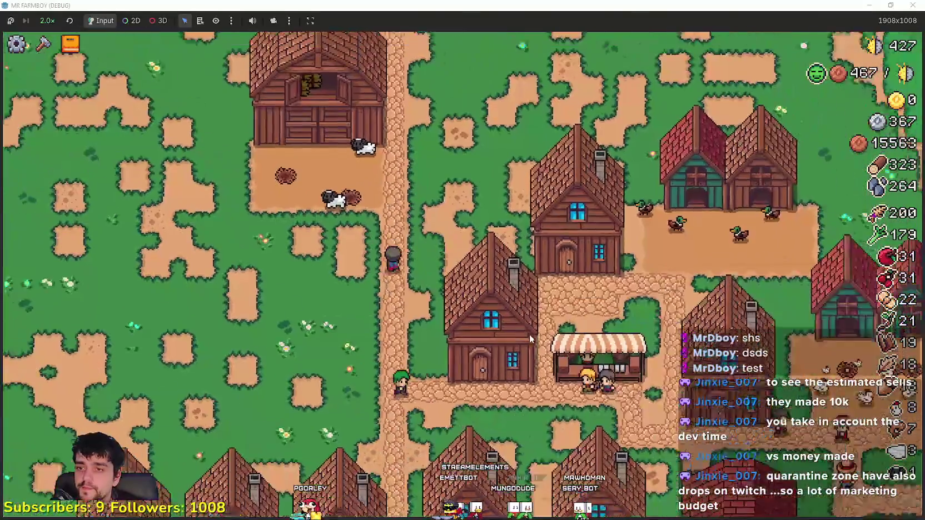
key(d)
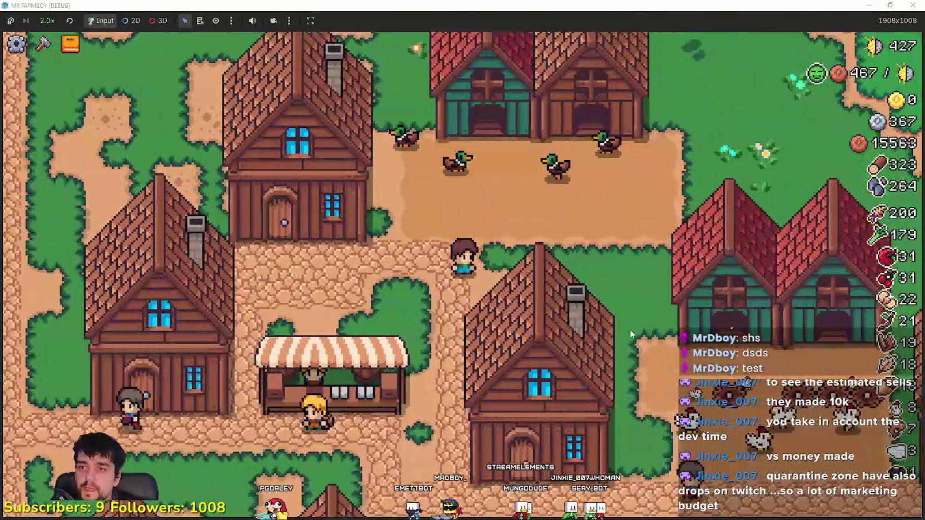
key(Escape)
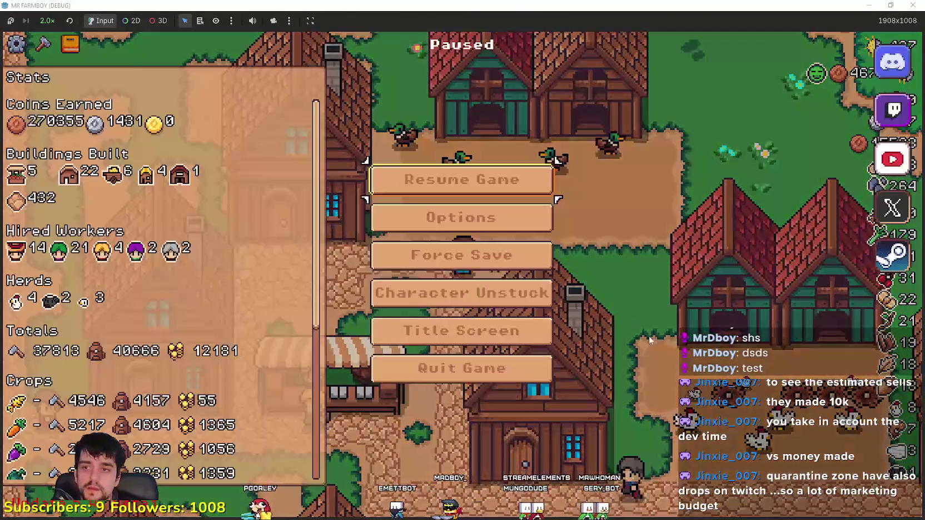
key(alt+Tab)
Filter the FileSystem for 'rancher' and open rancher_npc.tscn to view its script
scroll(554, 276, down, 3)
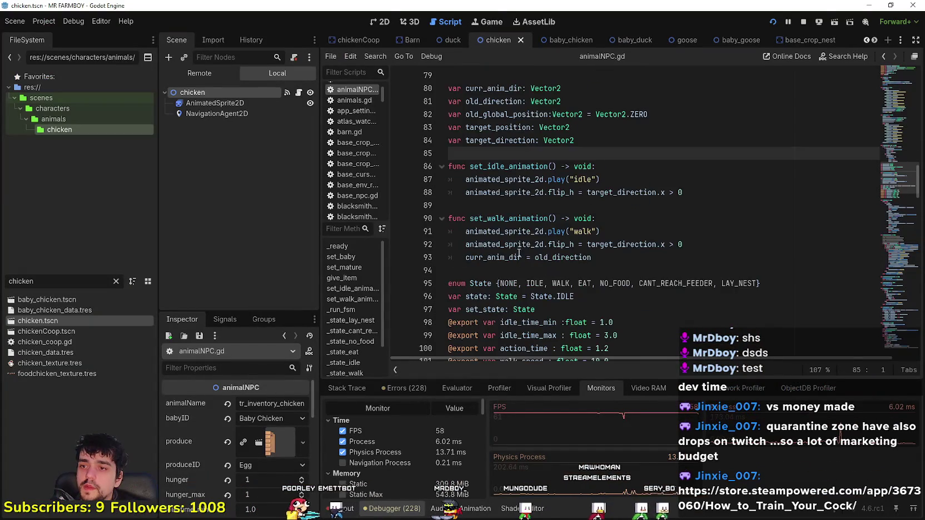
click(499, 232)
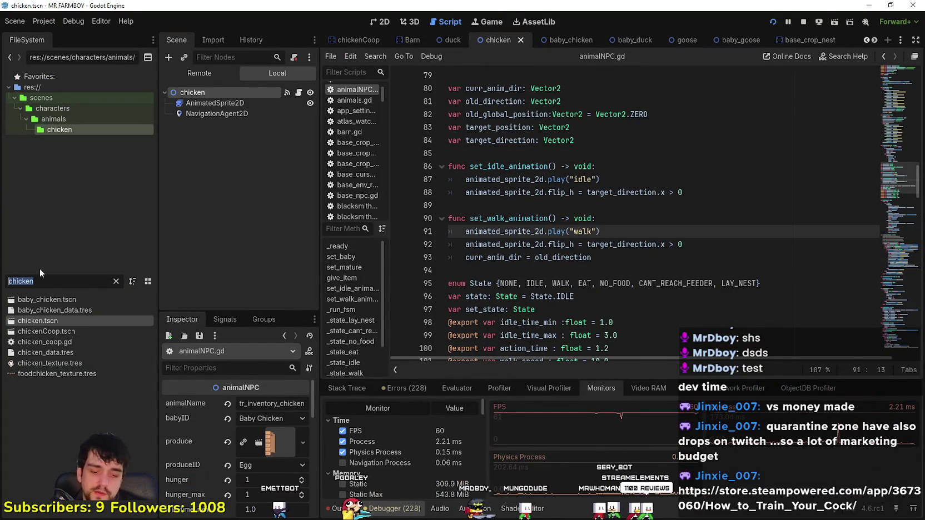
text(rancher)
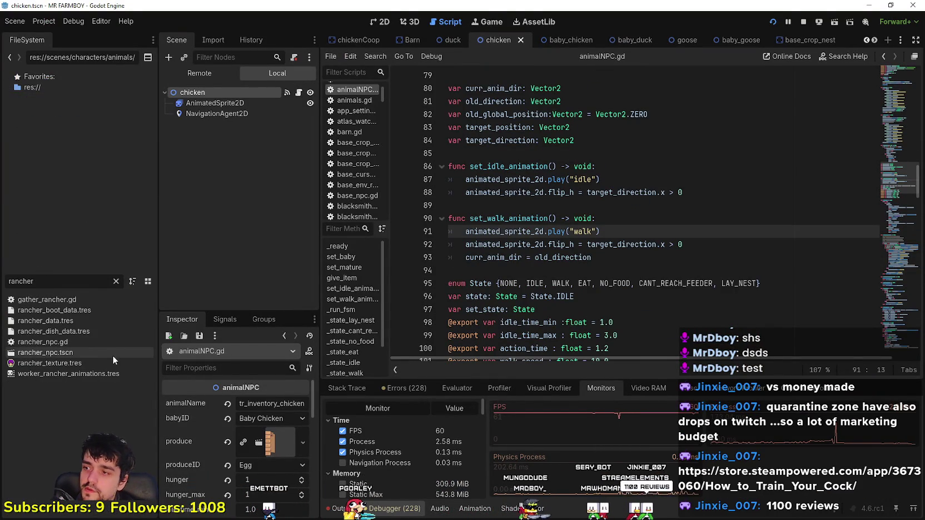
double_click(69, 355)
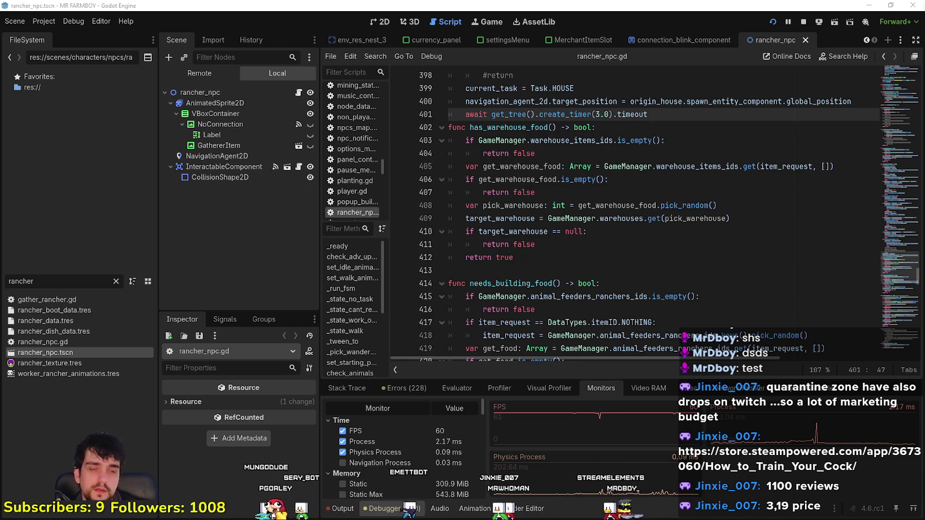
Review has_warehouse_food's warehouse pick and return lines, clearing the 'rancher' filter
click(451, 270)
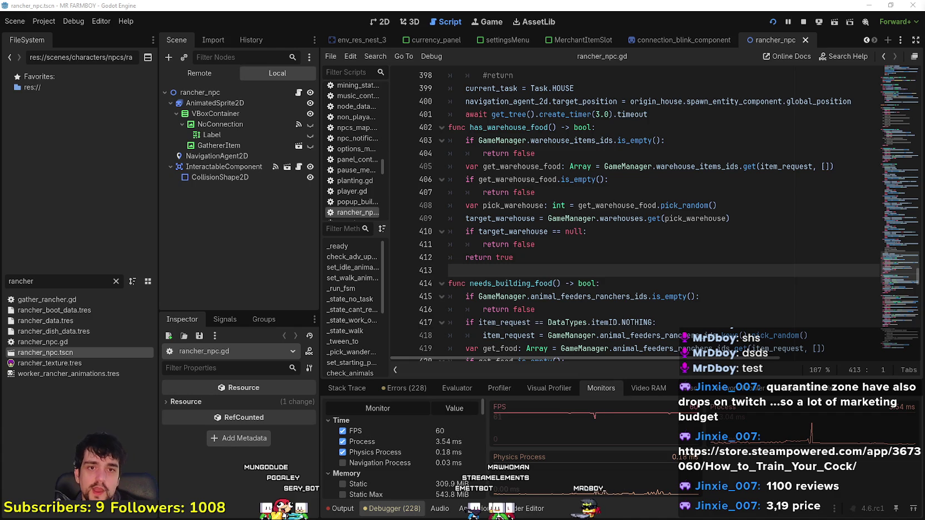
click(597, 219)
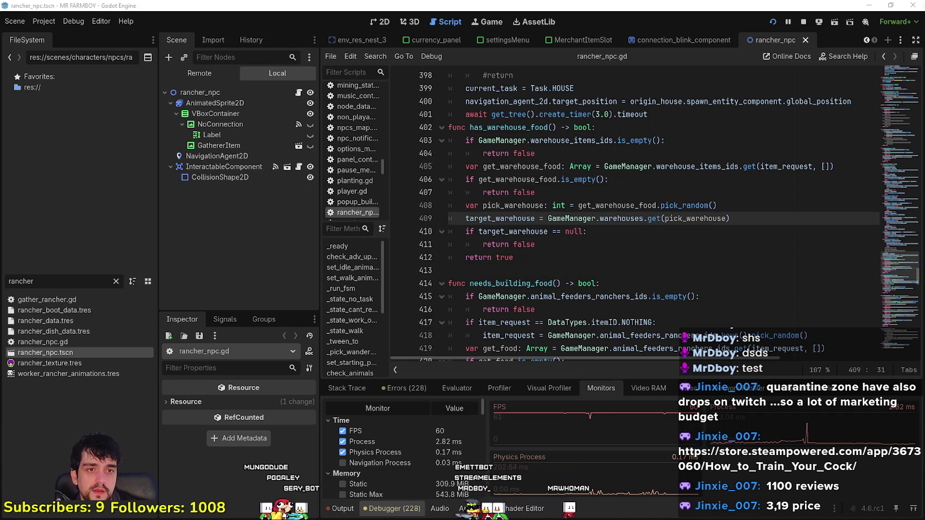
click(583, 263)
click(601, 271)
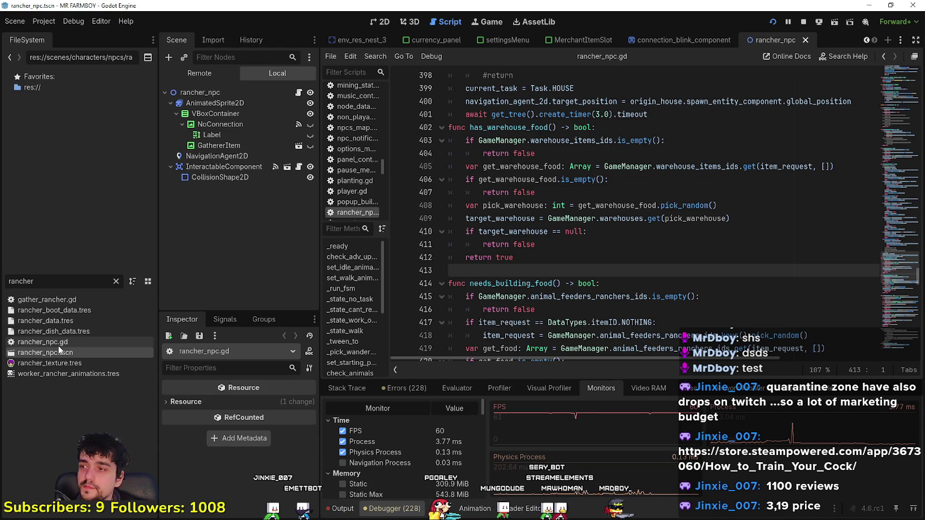
click(115, 281)
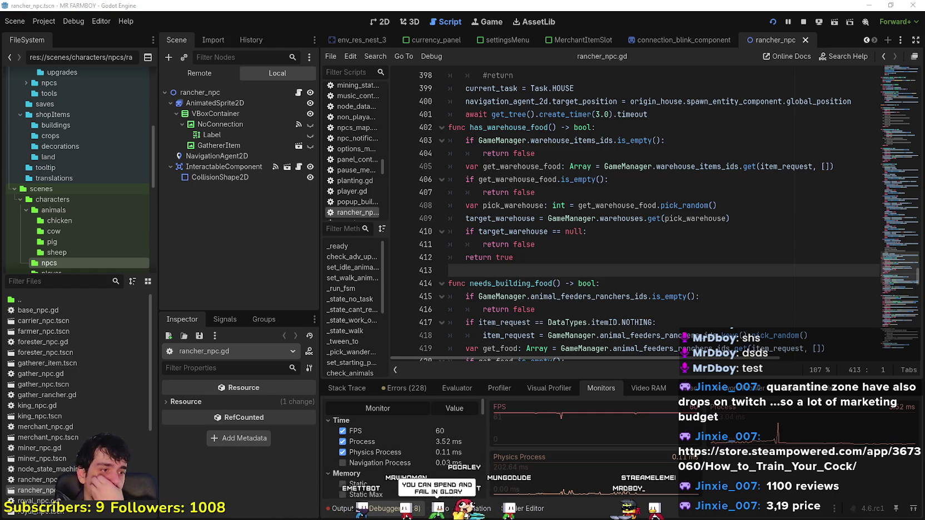
click(561, 193)
click(601, 271)
scroll(625, 167, up, 3)
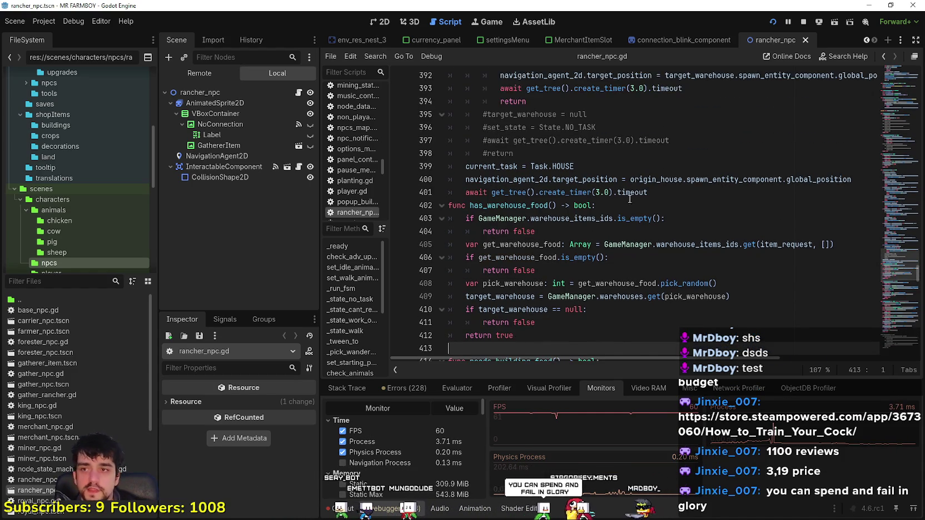
scroll(625, 166, up, 3)
mouse_move(549, 284)
mouse_down()
mouse_move(492, 245)
mouse_move(514, 270)
mouse_move(435, 243)
mouse_up()
click(544, 256)
scroll(544, 257, down, 4)
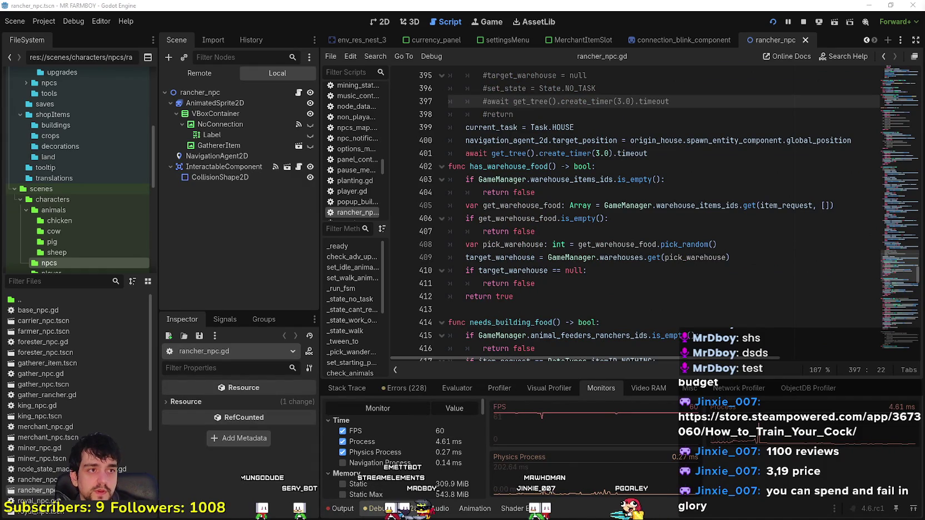
click(522, 309)
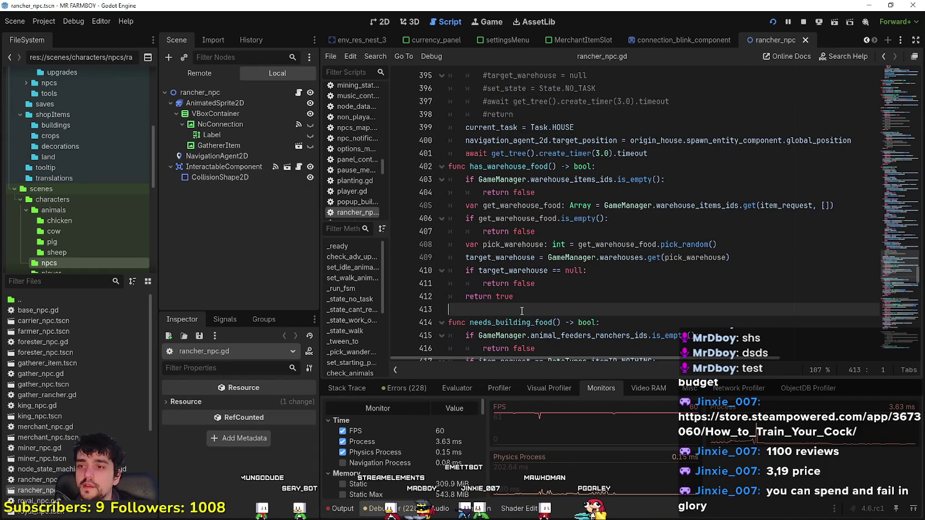
scroll(79, 422, down, 3)
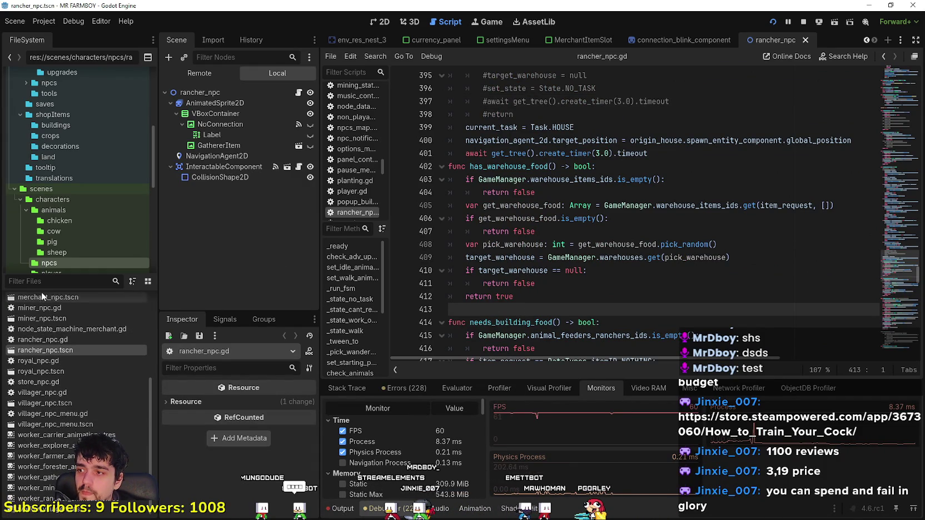
scroll(72, 361, up, 5)
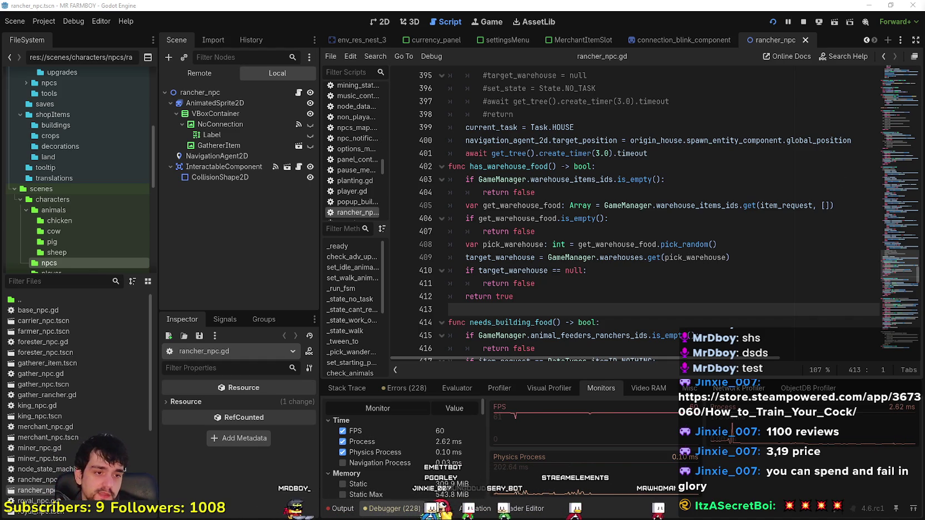
click(86, 286)
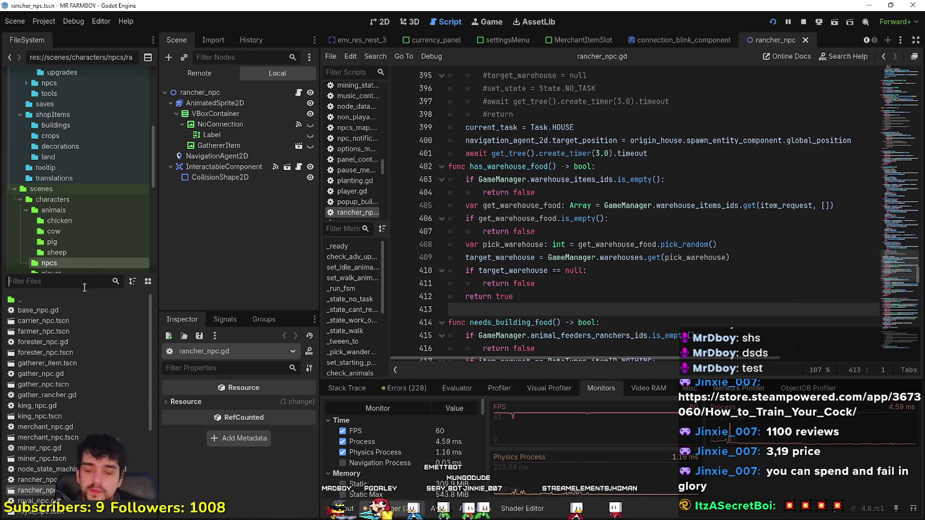
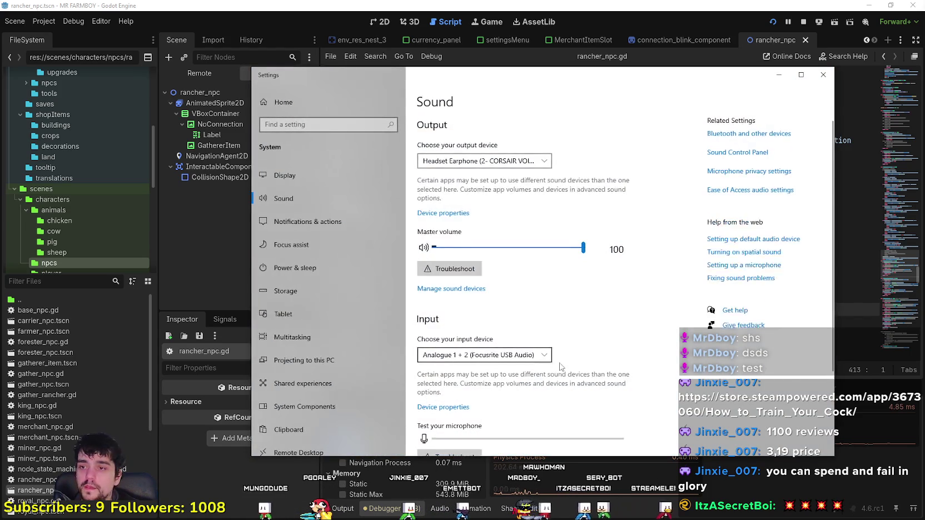
Open App volume and device preferences and scroll down to VLC's entry
scroll(507, 222, down, 3)
click(489, 405)
scroll(418, 207, down, 1)
scroll(418, 207, down, 10)
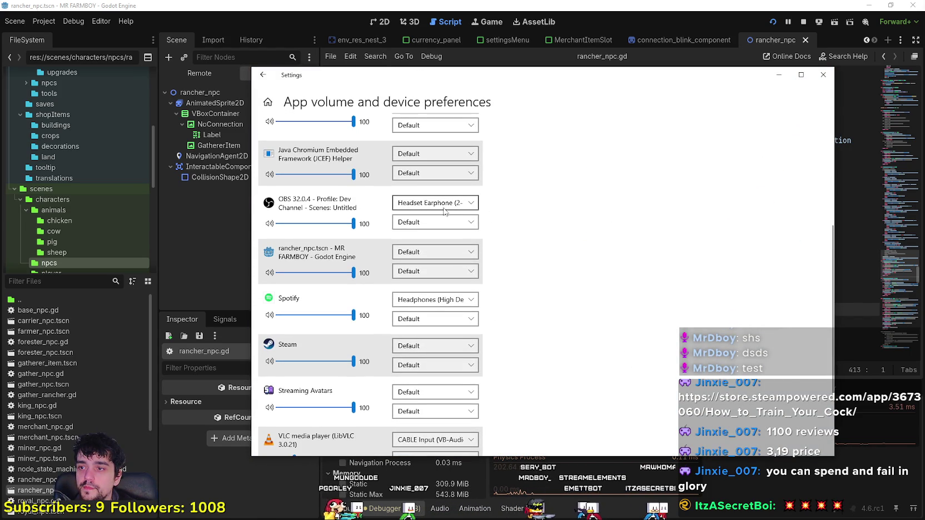
scroll(416, 294, down, 2)
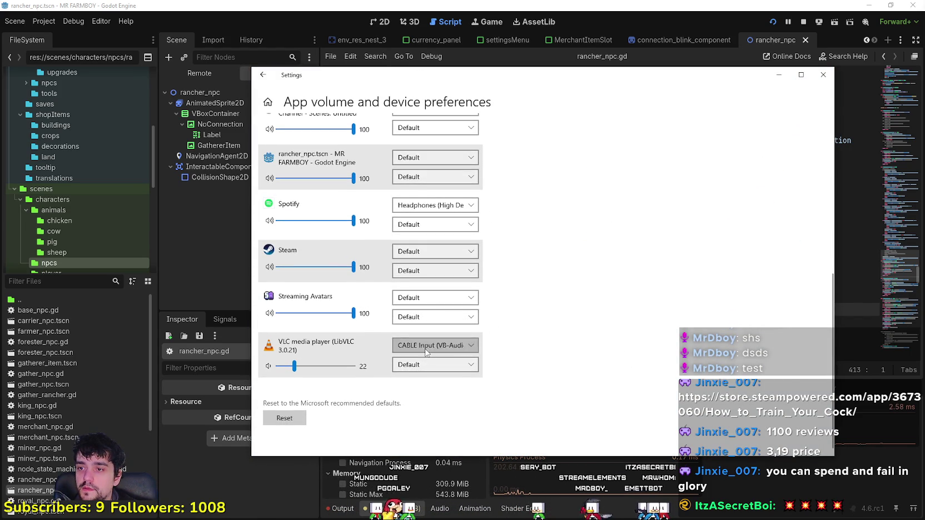
Route VLC to Headset Earphone, then back to CABLE Input, and close Settings
click(444, 345)
click(439, 300)
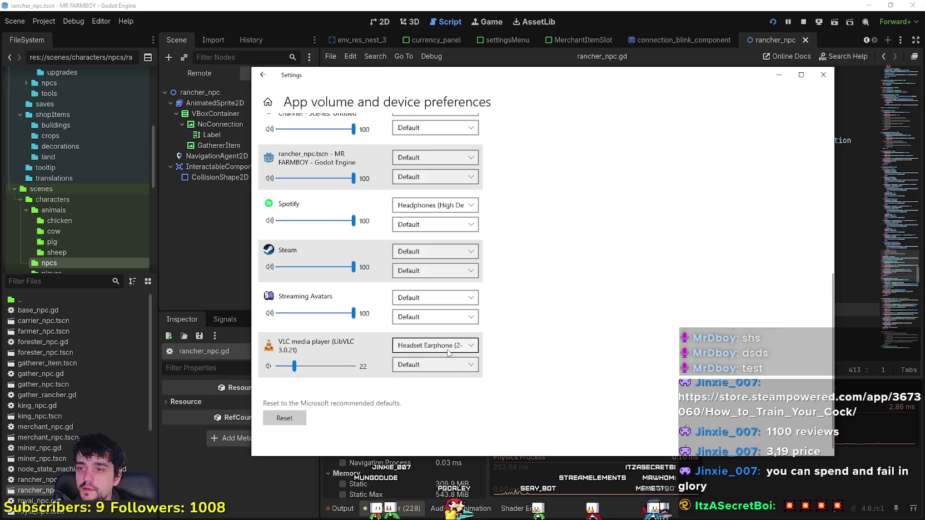
click(448, 346)
click(468, 395)
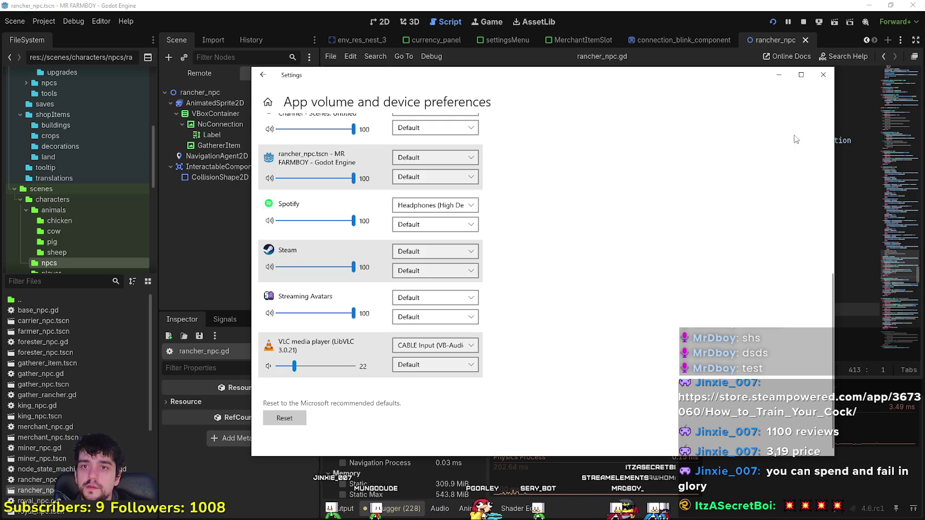
click(824, 75)
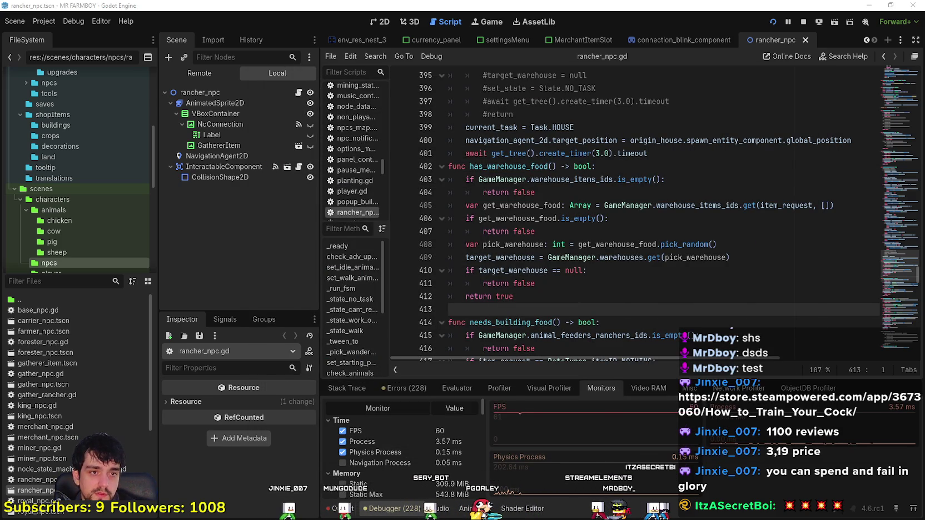
Browse the rancher_npc.gd code around the return true line
click(611, 218)
click(601, 231)
scroll(578, 278, up, 2)
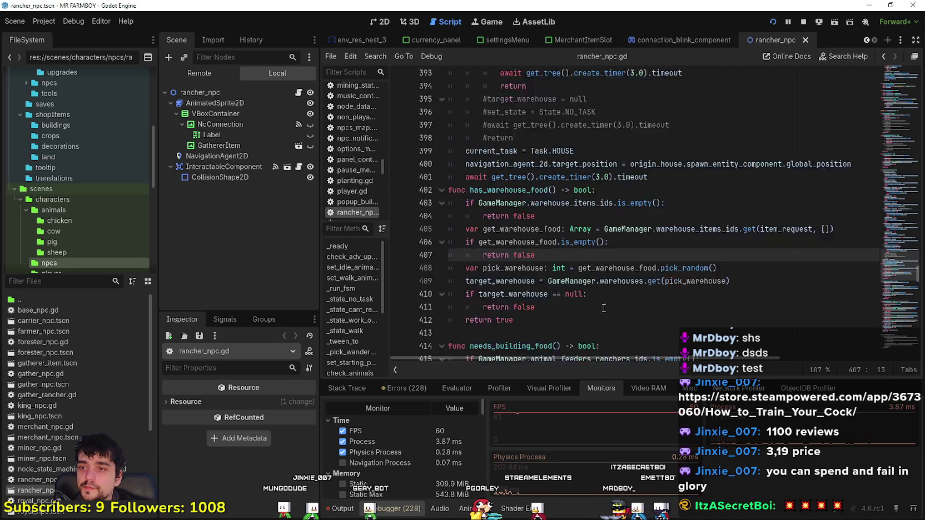
scroll(572, 279, down, 3)
click(570, 279)
click(565, 259)
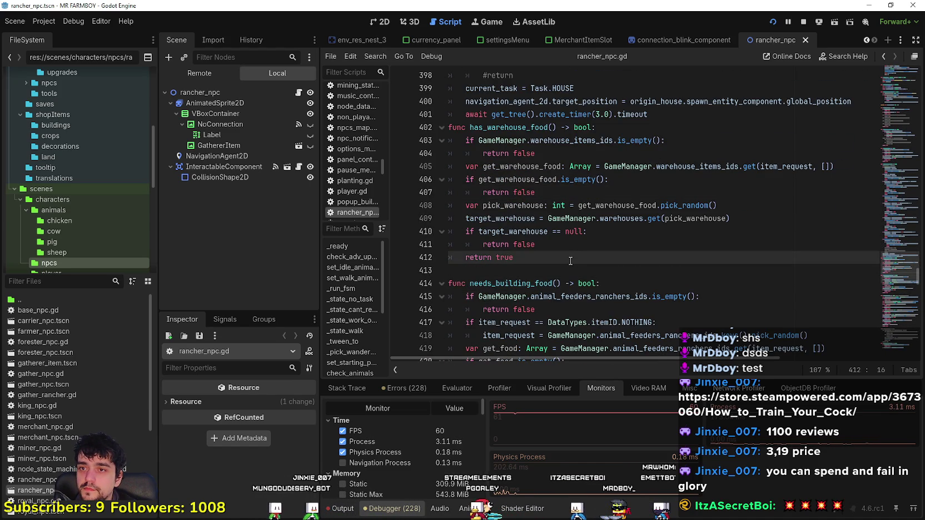
scroll(565, 259, down, 2)
key(Down)
scroll(579, 253, down, 10)
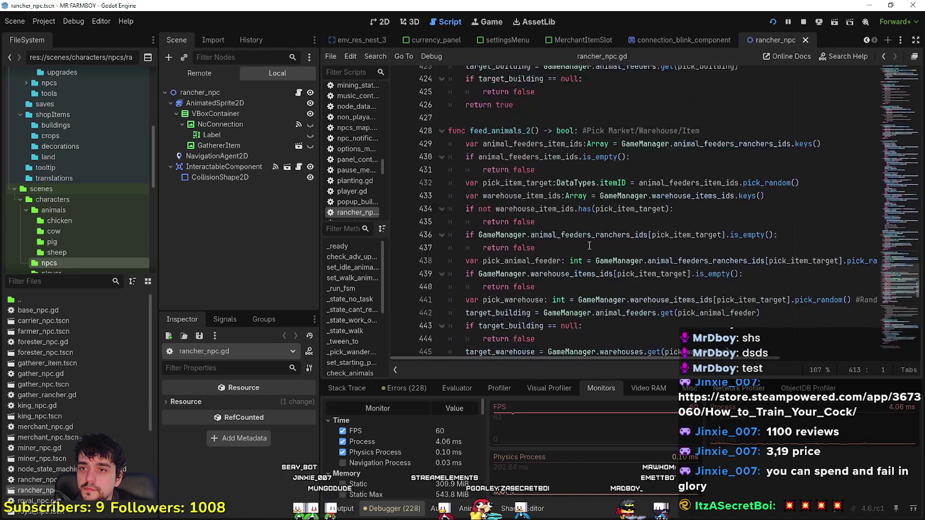
scroll(587, 242, down, 10)
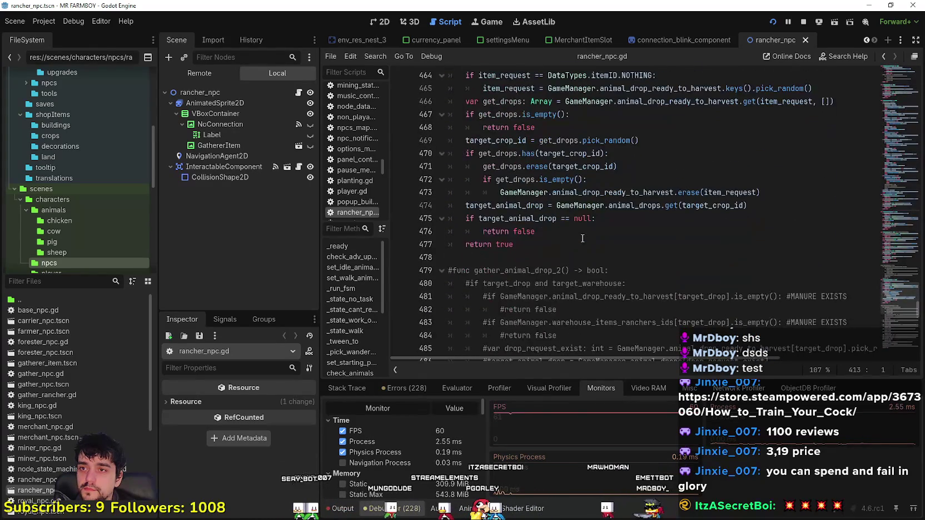
scroll(581, 237, up, 3)
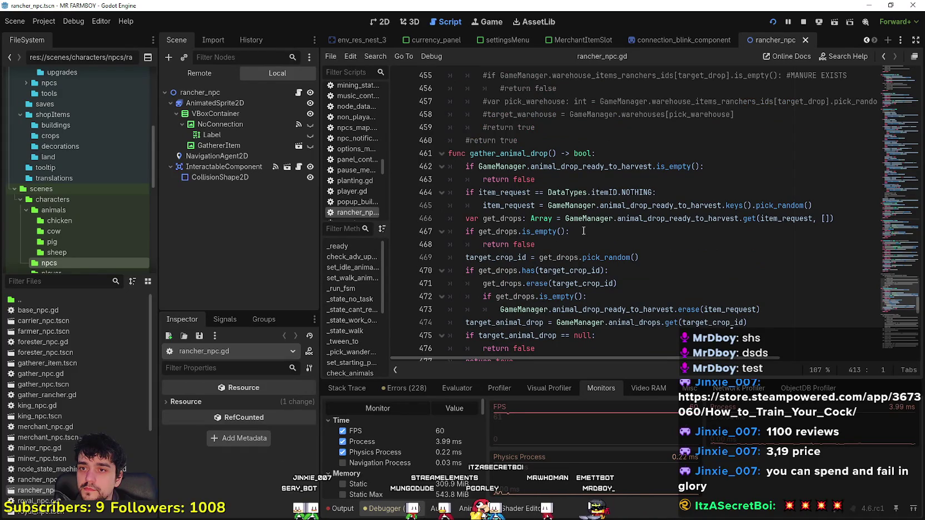
Search all project files for animal_drop_ready_to_harvest and review the matches
double_click(659, 206)
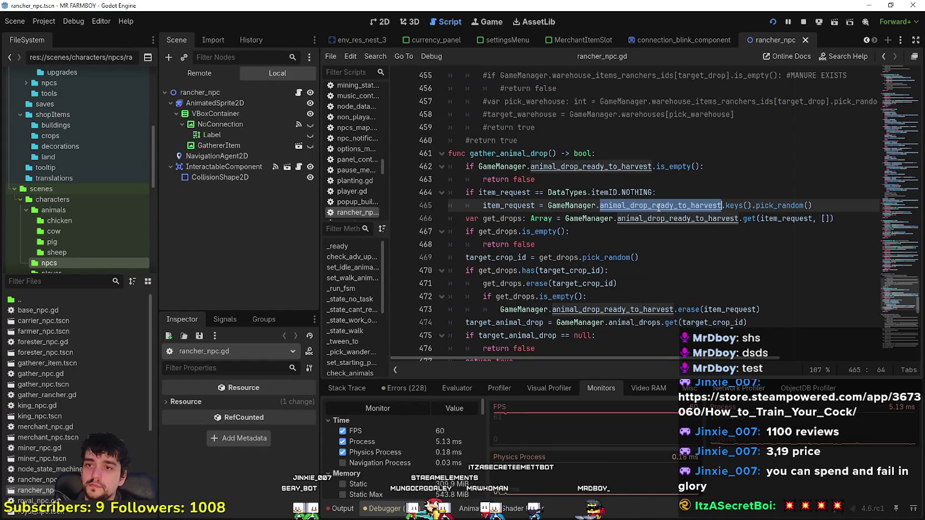
key(ctrl+shift+f)
click(457, 306)
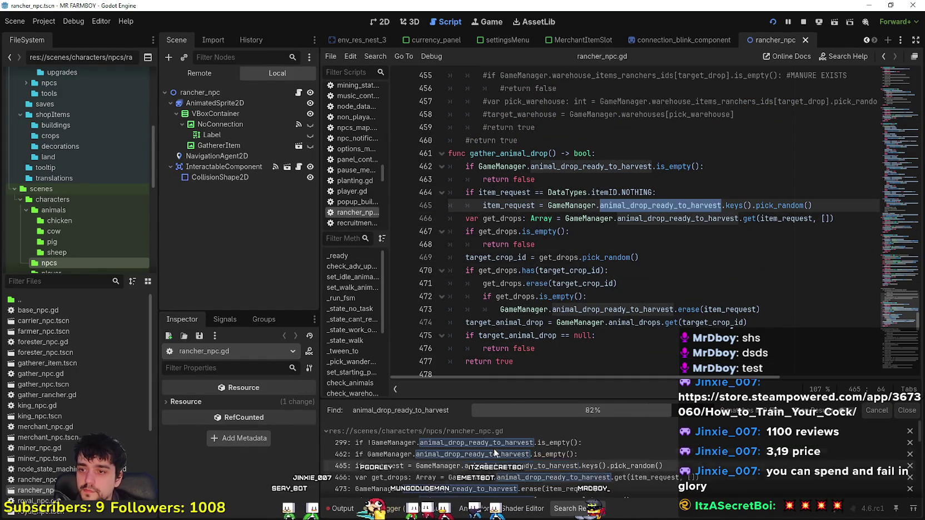
scroll(595, 470, down, 5)
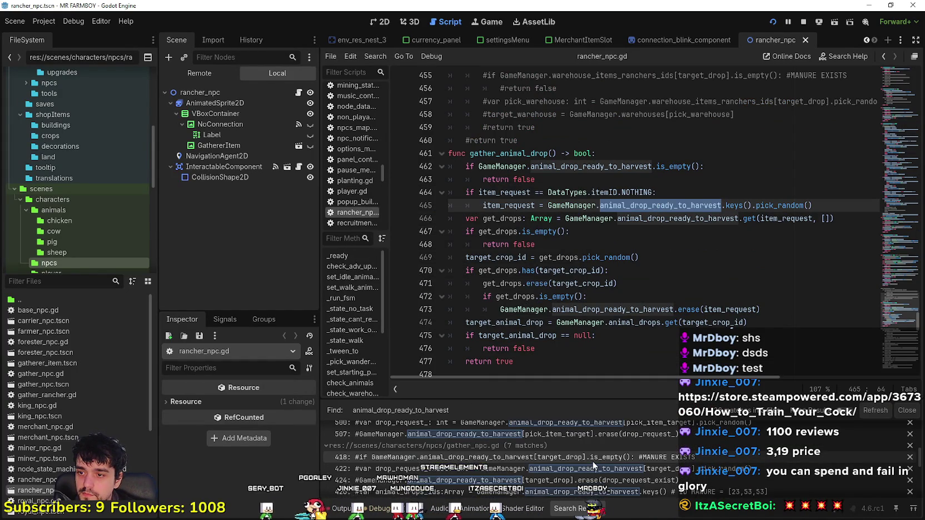
scroll(639, 455, down, 10)
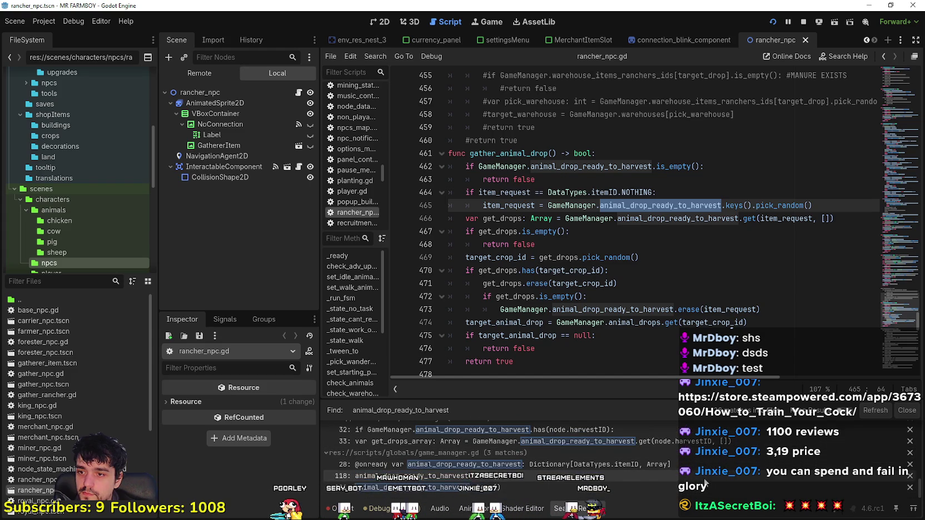
scroll(702, 431, up, 2)
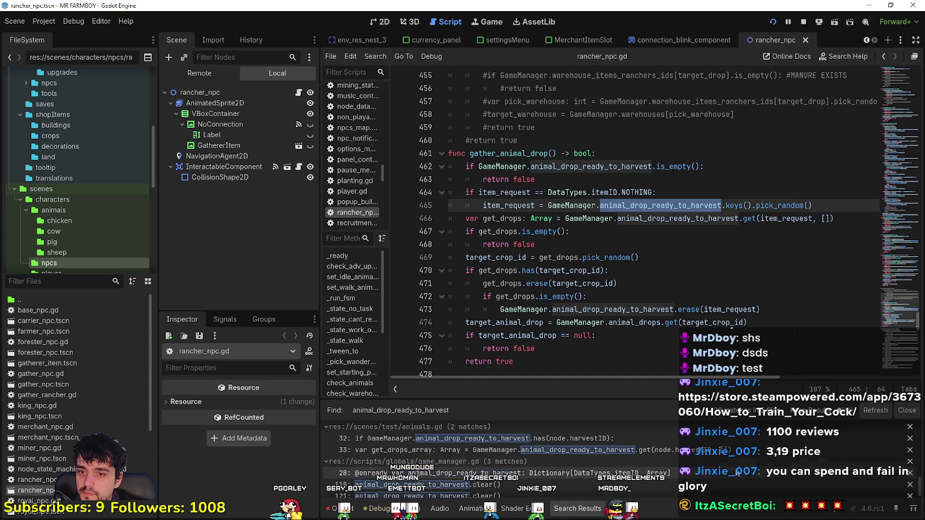
scroll(701, 431, up, 2)
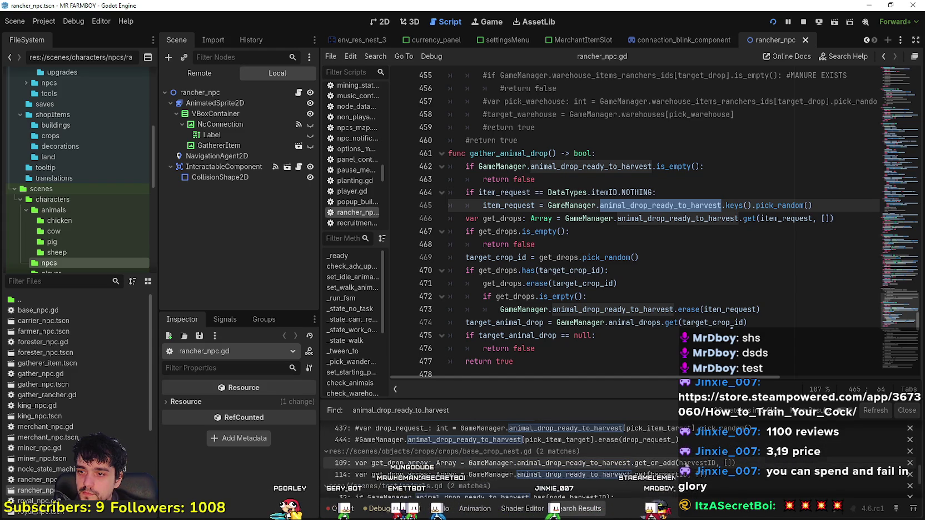
Open the base_crop_nest.gd match at line 109 and start a Find in Files for add_to_rancher
click(661, 460)
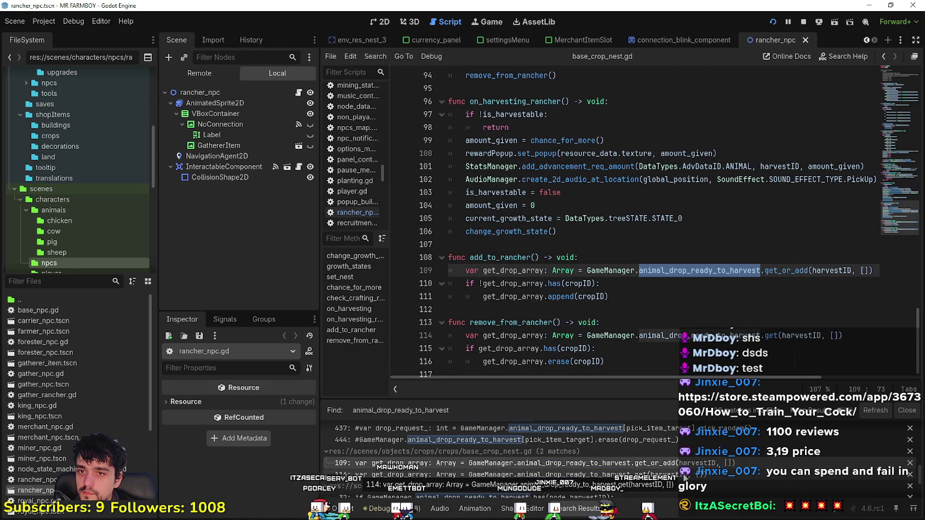
click(504, 257)
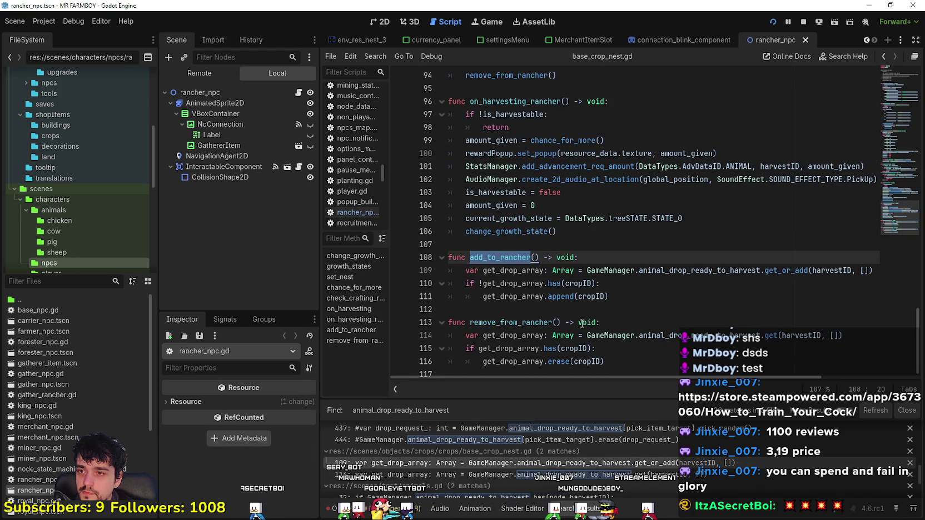
scroll(586, 324, down, 1)
scroll(499, 251, up, 4)
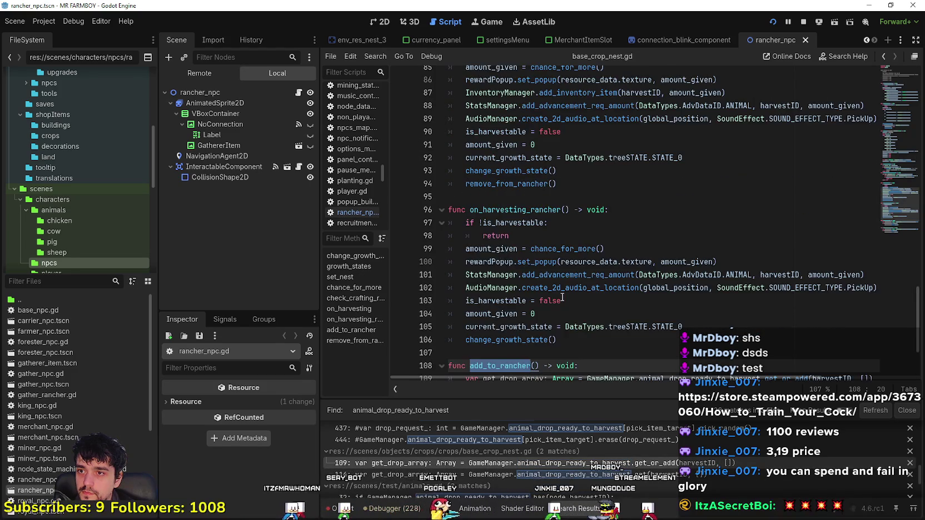
scroll(555, 311, down, 3)
key(ctrl+shift+f)
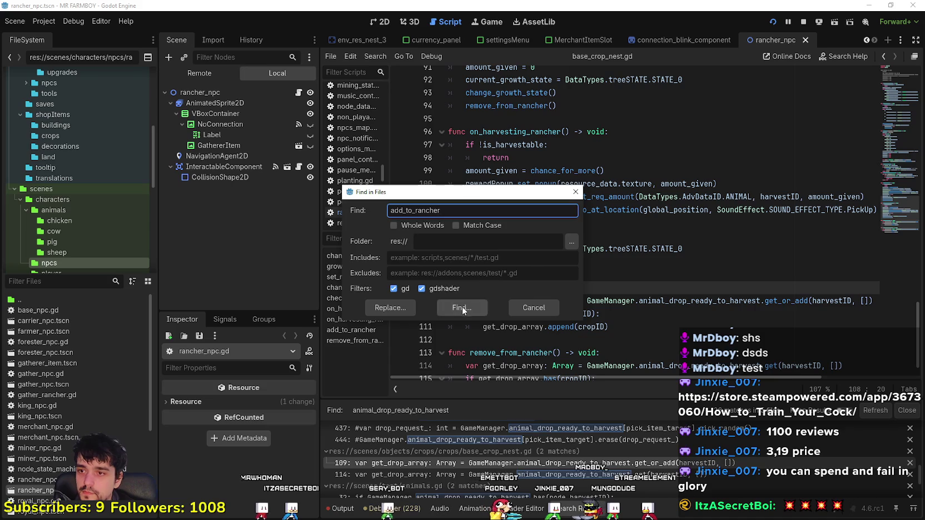
Run the add_to_rancher search and jump to its call on line 44
click(461, 307)
click(534, 443)
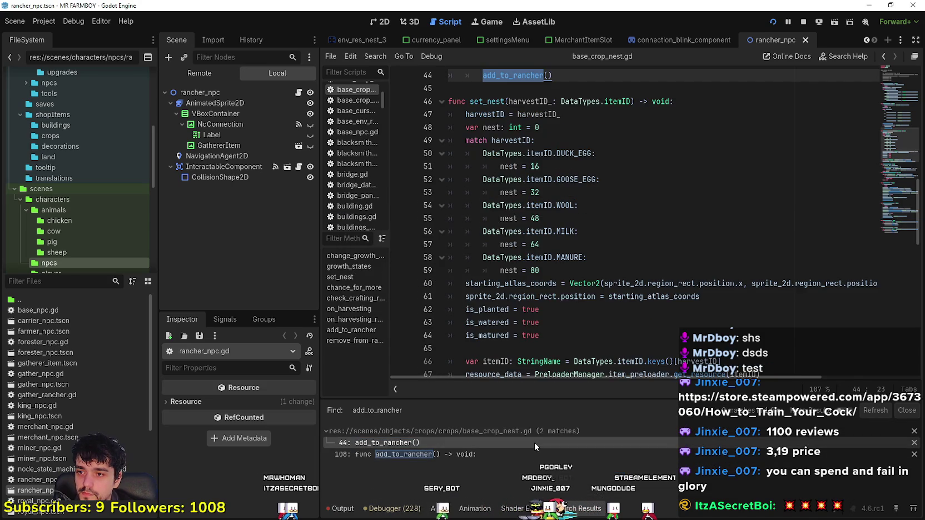
scroll(568, 294, up, 2)
drag(552, 270, 426, 246)
scroll(426, 246, up, 1)
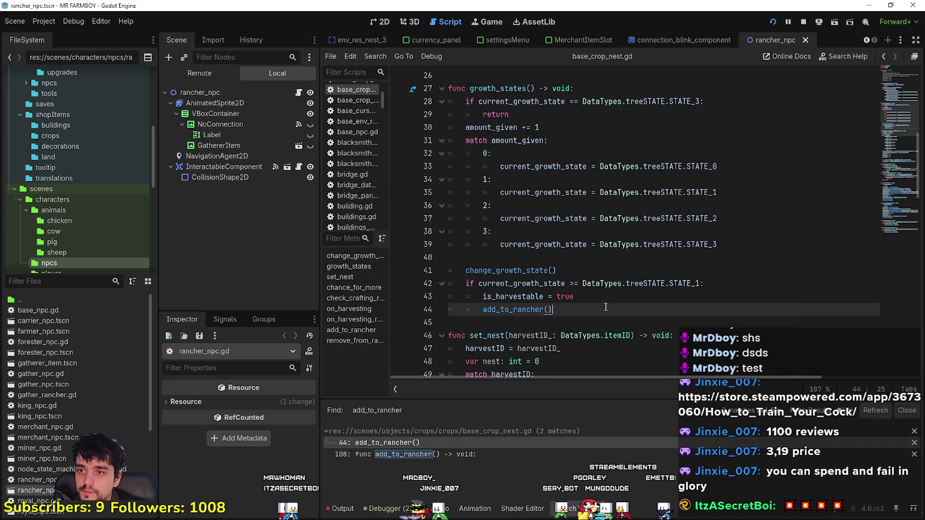
Review the growth-state checks and add a blank line after is_harvestable = true
click(698, 283)
scroll(602, 318, up, 2)
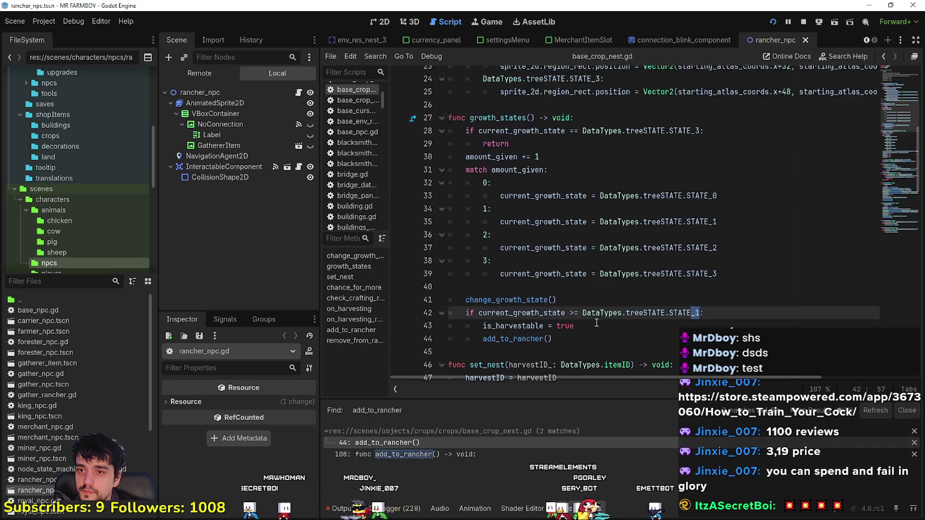
click(600, 320)
scroll(602, 317, down, 2)
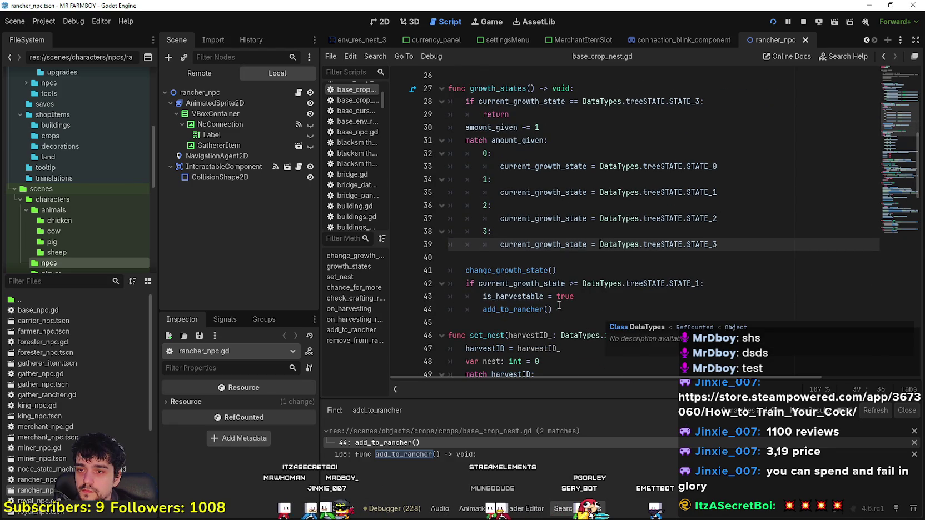
double_click(513, 297)
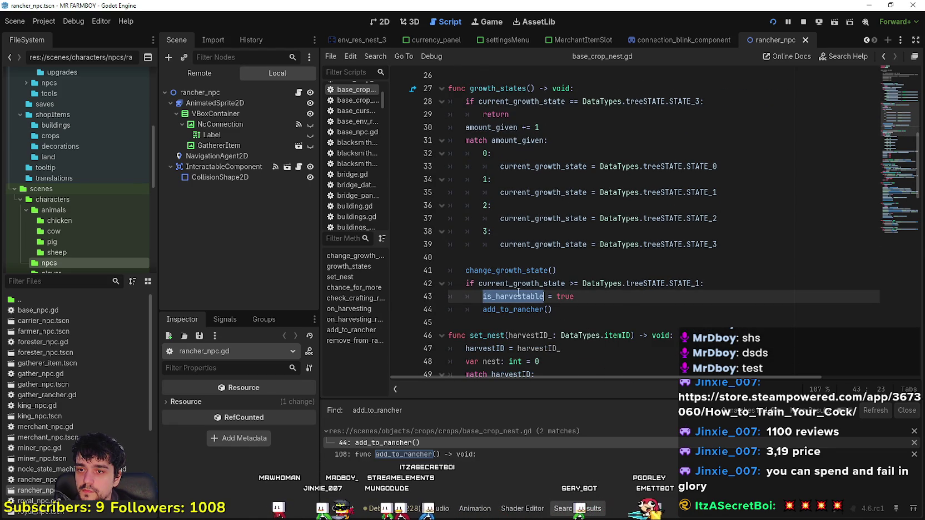
click(624, 292)
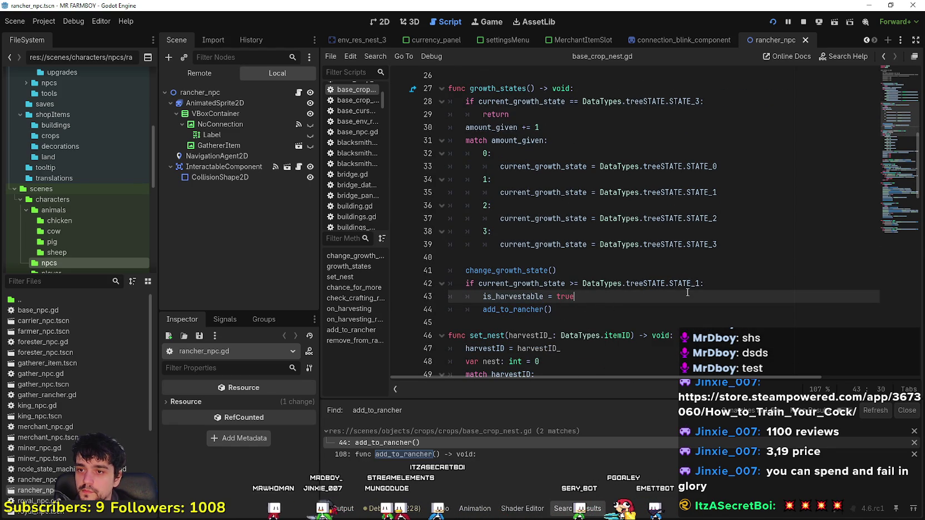
key(Return)
Paste the STATE_1 condition onto line 44, indent it, change it to STATE_3, and save
mouse_move(721, 251)
mouse_down()
mouse_move(451, 245)
mouse_move(492, 247)
mouse_up()
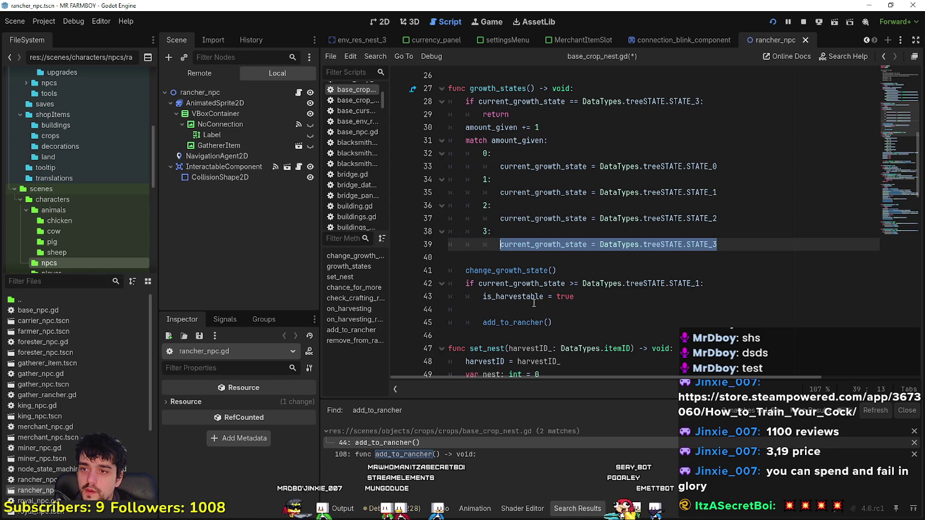
click(689, 284)
drag(689, 283, 463, 283)
key(ctrl+c)
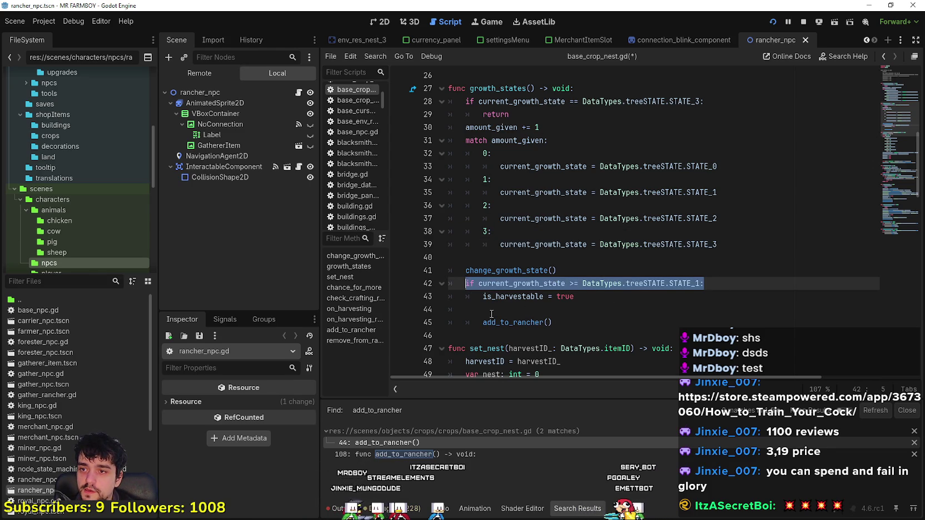
click(491, 313)
key(ctrl+v)
click(450, 309)
key(Tab)
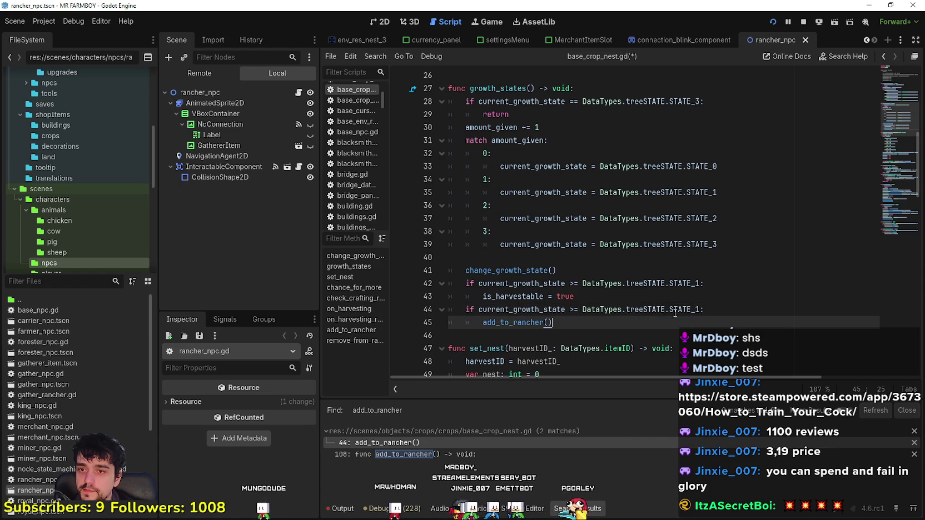
click(698, 309)
key(BackSpace)
text(3)
key(Down)
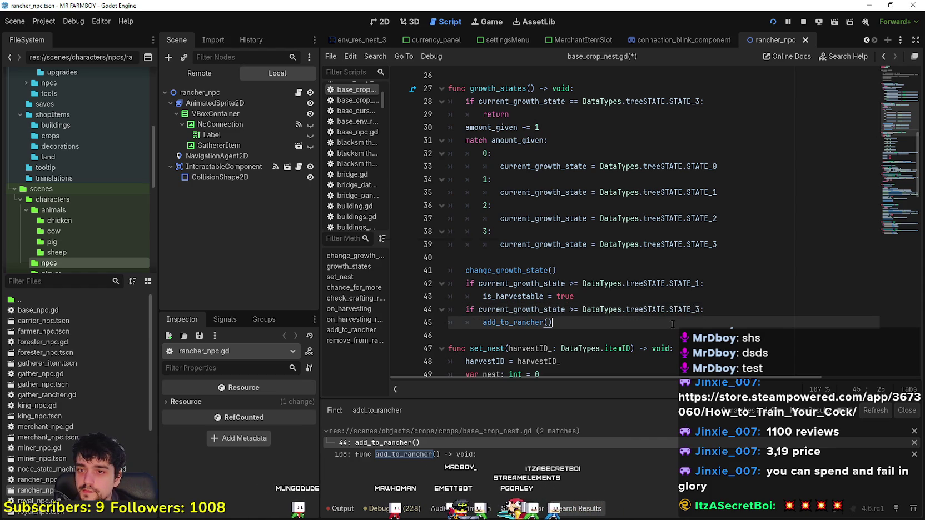
key(ctrl+s)
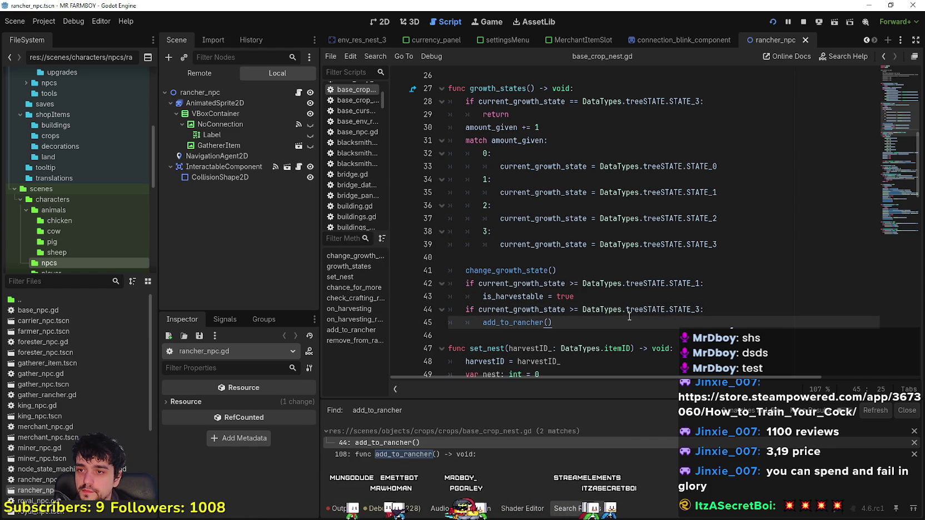
Review the new condition block wrapping the add_to_rancher() call
shift+click(449, 297)
click(449, 336)
scroll(531, 287, down, 2)
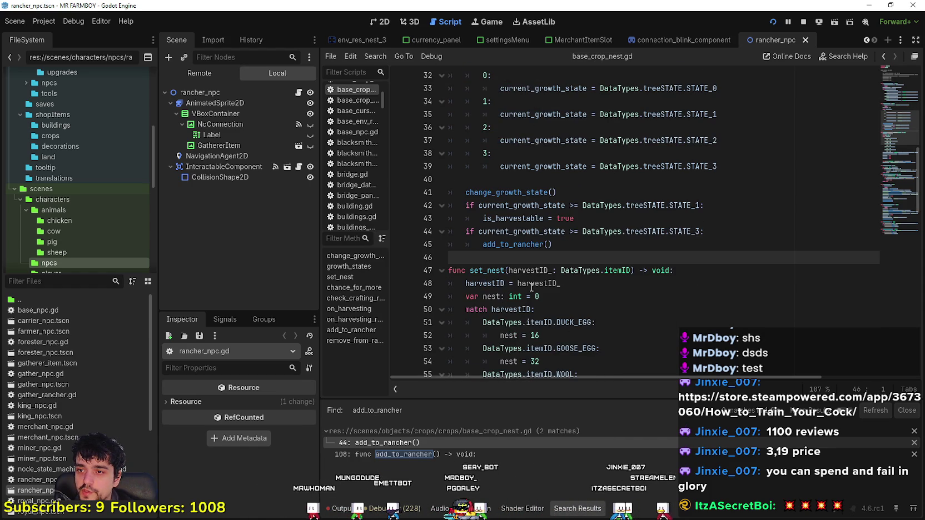
click(699, 232)
click(643, 246)
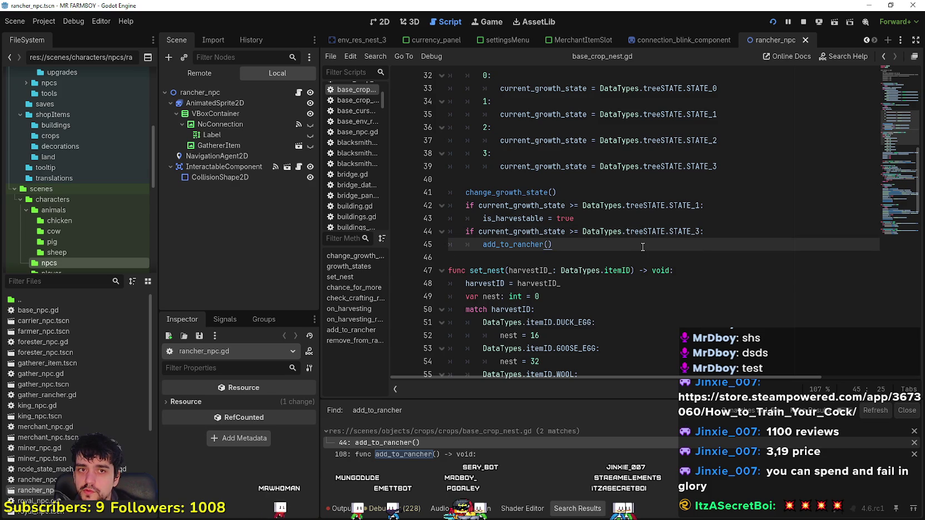
click(637, 257)
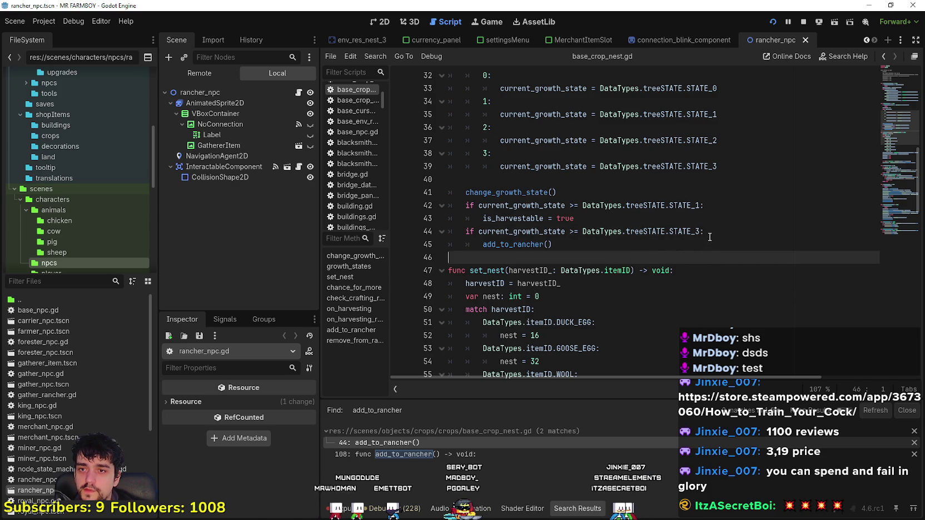
scroll(705, 239, down, 3)
scroll(656, 253, up, 3)
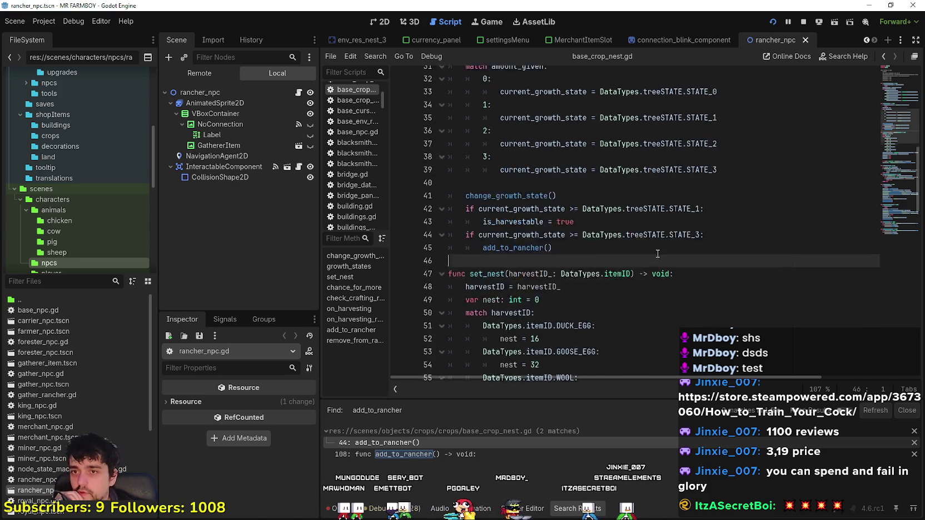
scroll(654, 253, up, 2)
Change line 44's condition to treeSTATE.STATE_2 and save the script
click(696, 270)
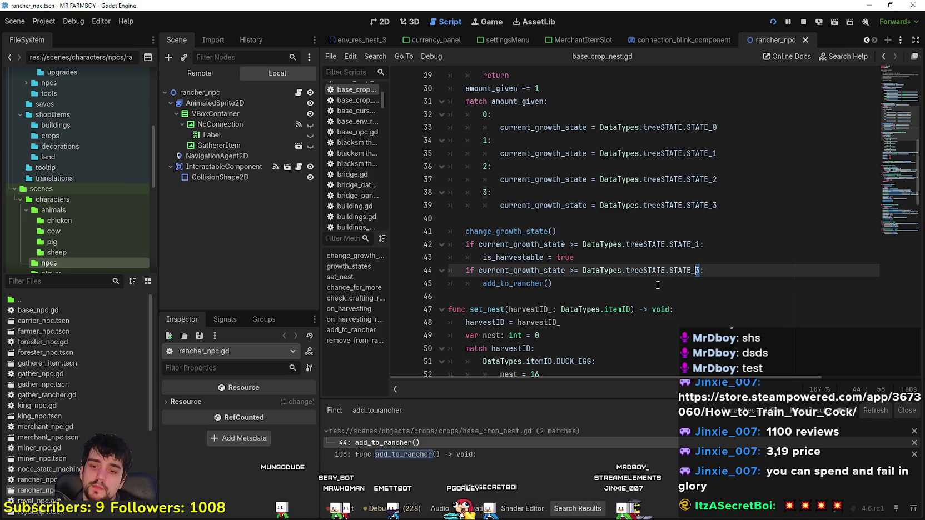
text(2)
key(ctrl+s)
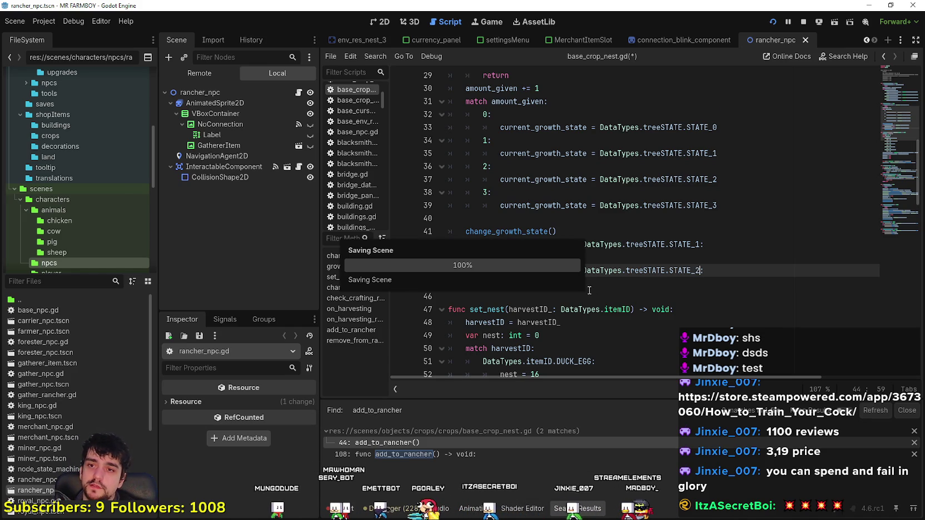
click(576, 292)
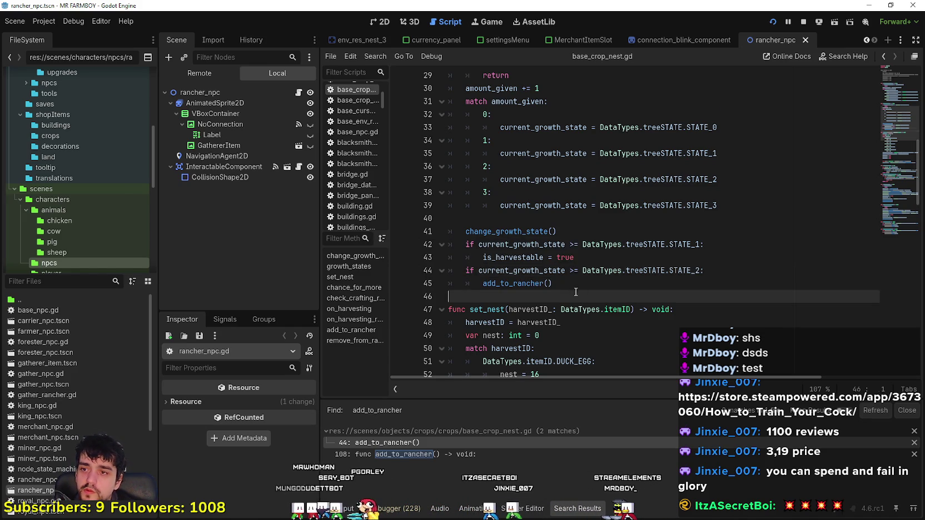
scroll(576, 291, down, 20)
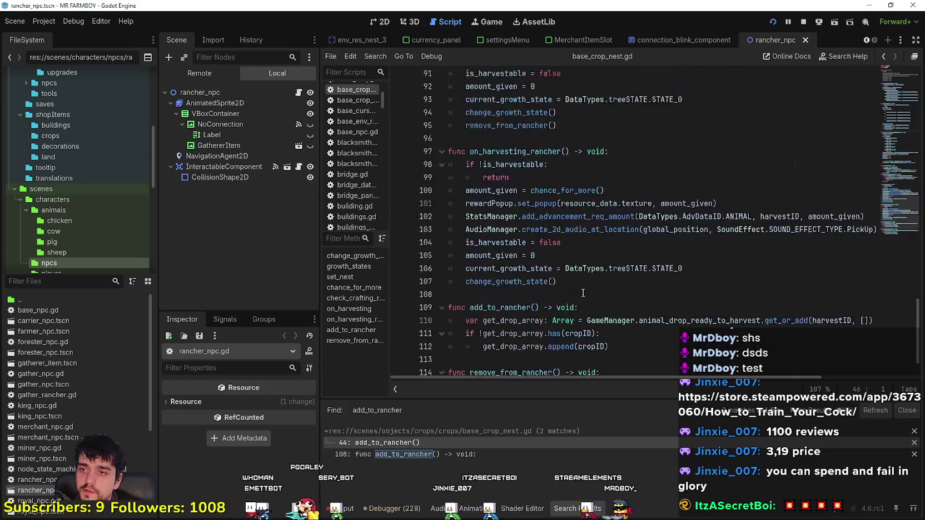
Find every use of remove_from_rancher in the project, jumping to the line 95 call
scroll(582, 294, down, 2)
double_click(537, 314)
key(ctrl+shift+f)
key(Return)
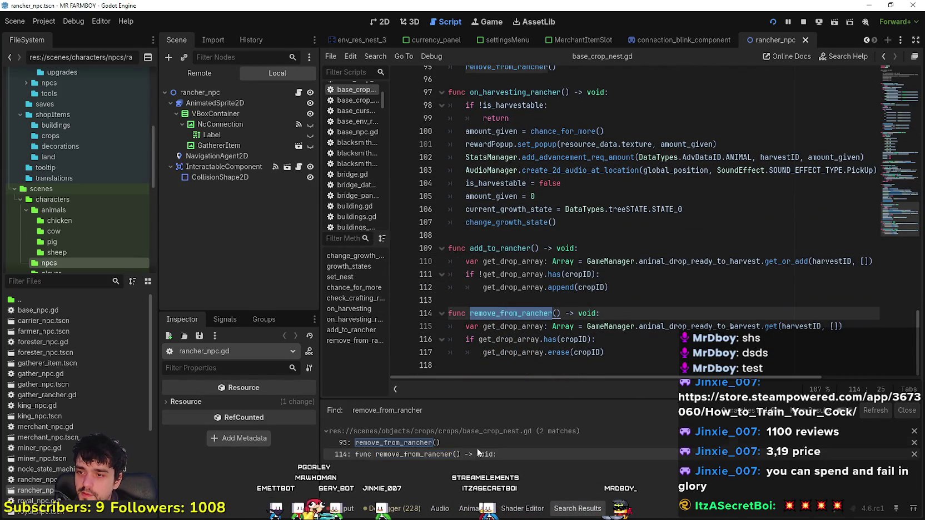
click(476, 443)
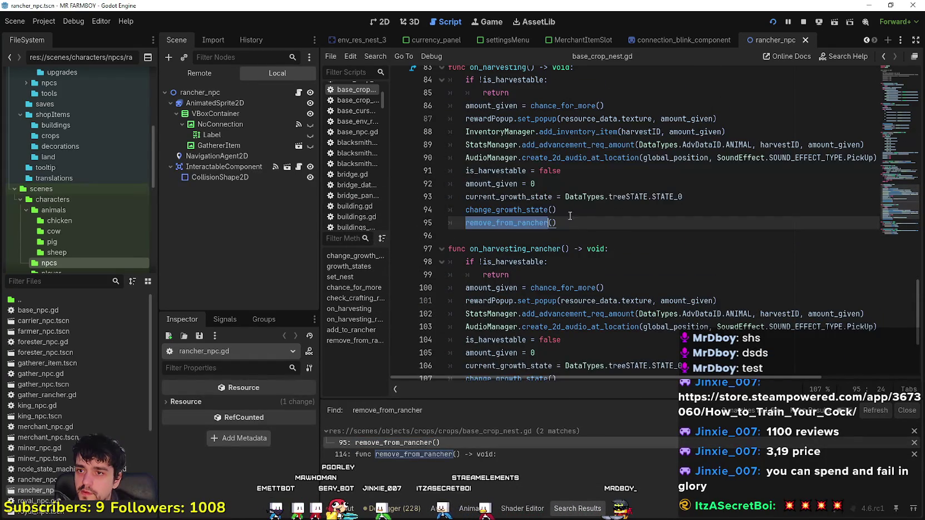
scroll(583, 230, up, 3)
Inspect the on_harvesting and set_nest code, then switch to the game and resume it
click(511, 183)
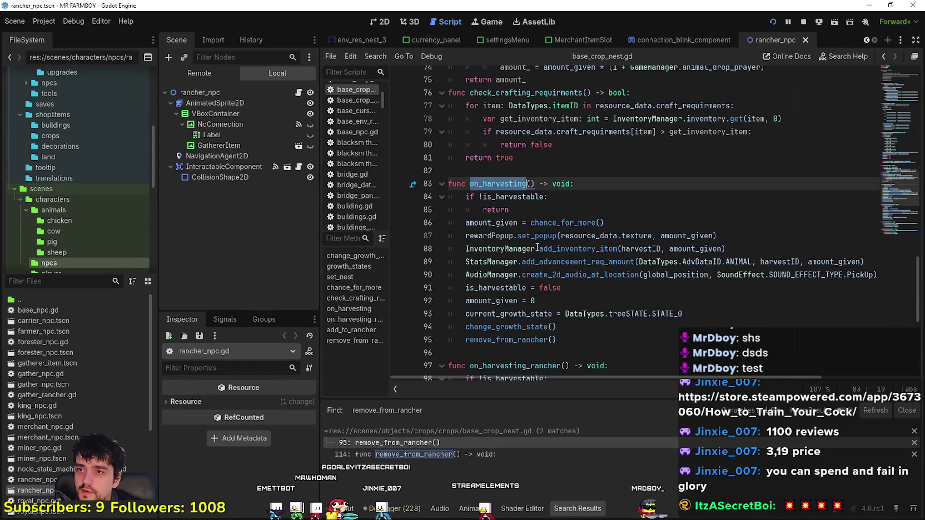
scroll(539, 245, up, 10)
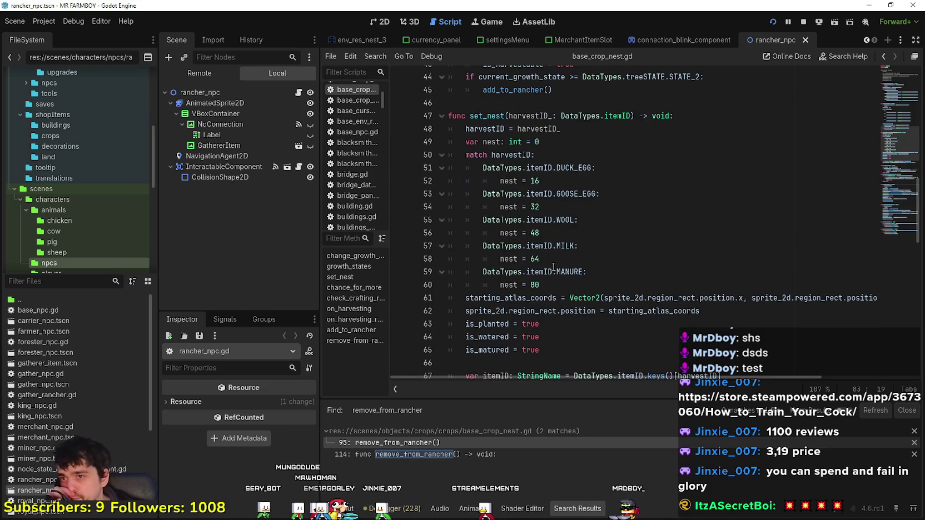
click(616, 238)
scroll(616, 238, down, 3)
click(617, 237)
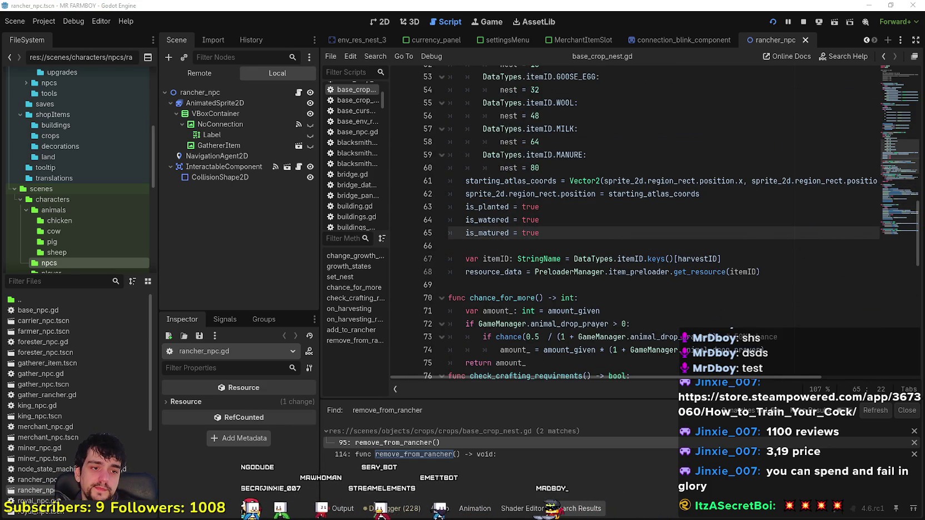
key(alt+Tab)
click(487, 177)
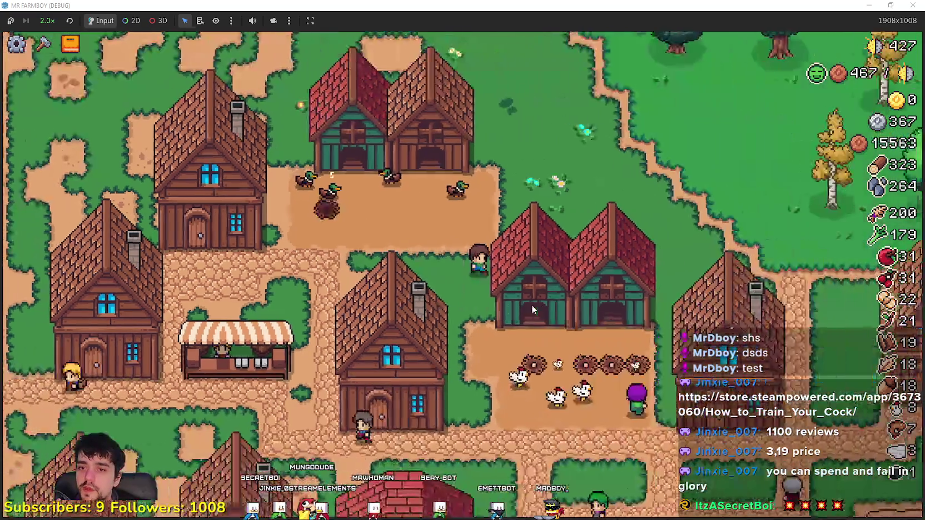
Zoom the camera out over the village and briefly open and close the chicken coop's shop
scroll(713, 305, down, 3)
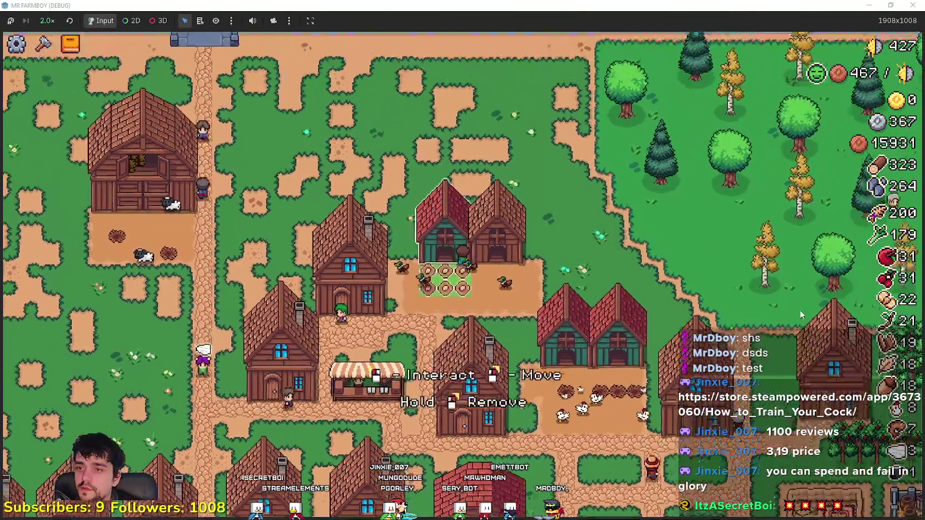
click(781, 305)
key(Escape)
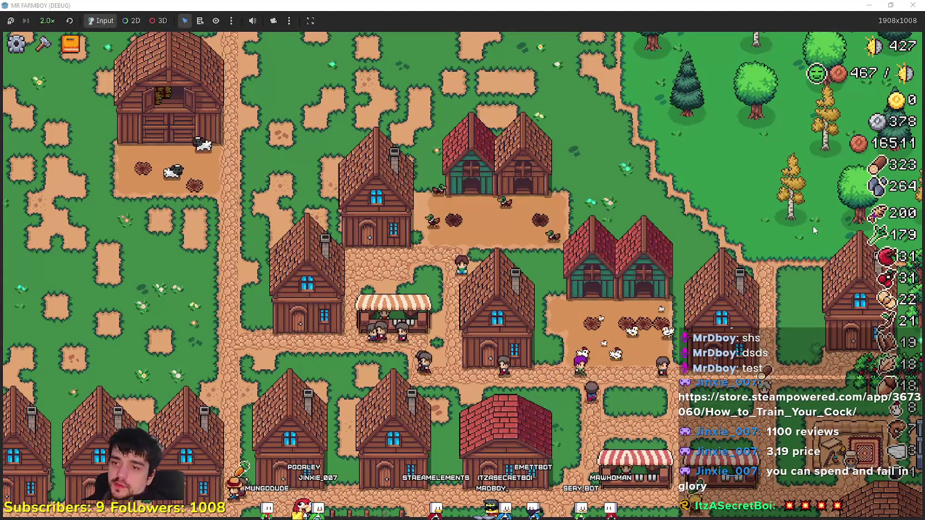
Buy a house's Upgrade 1 and hire two purple workers to fill its 4/4 beds
key(Escape)
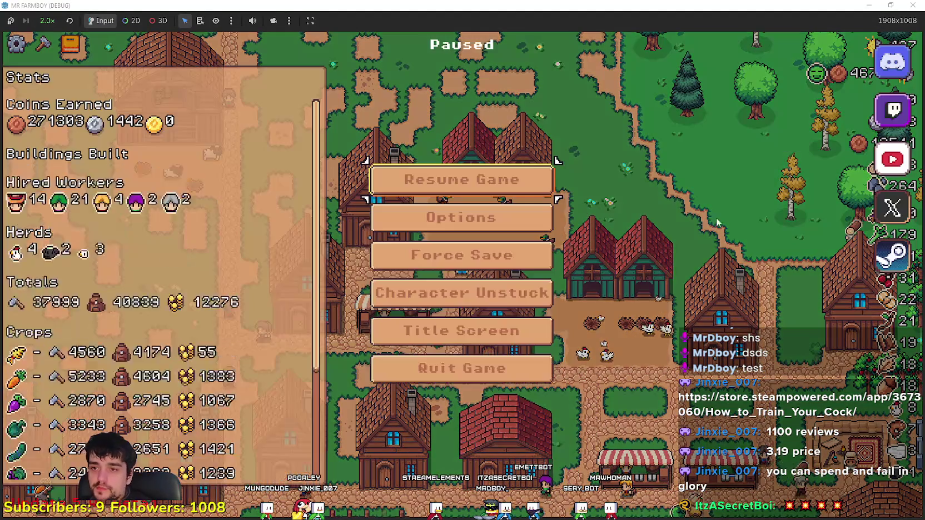
key(Escape)
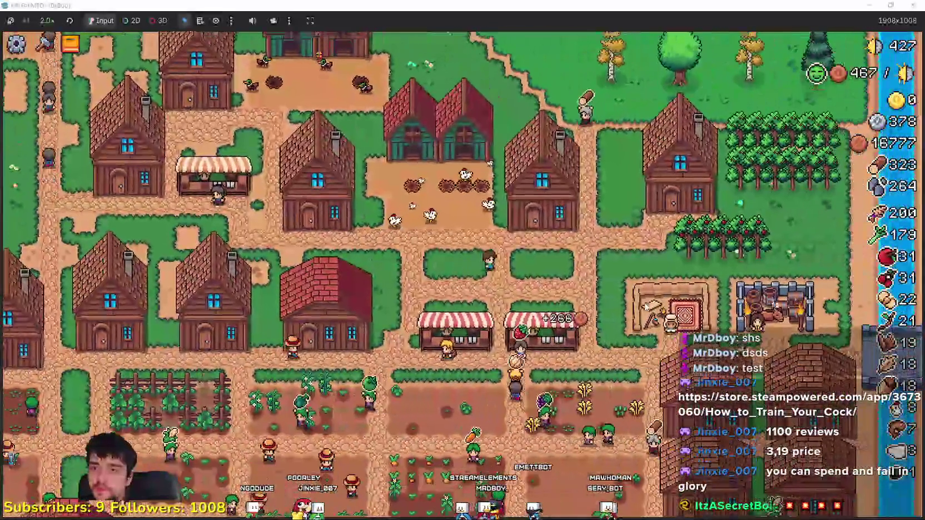
click(647, 306)
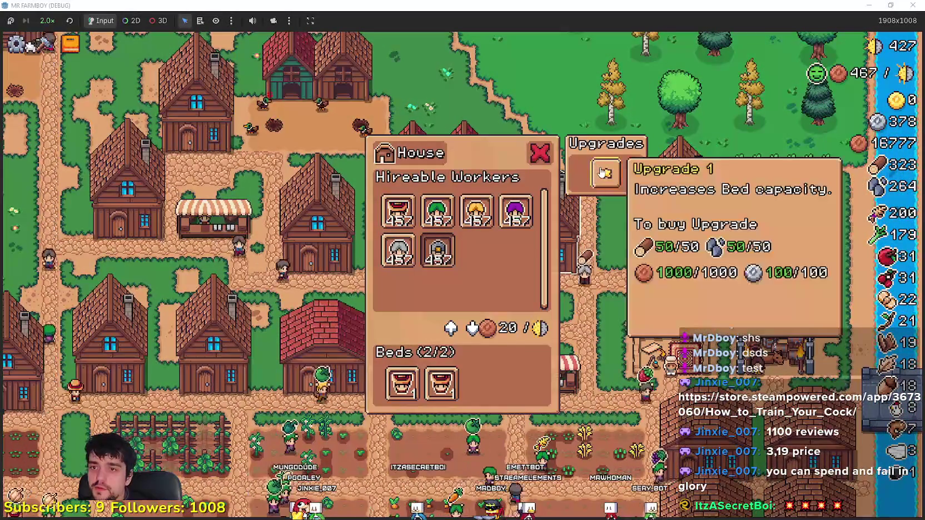
click(605, 173)
click(516, 211)
click(516, 211)
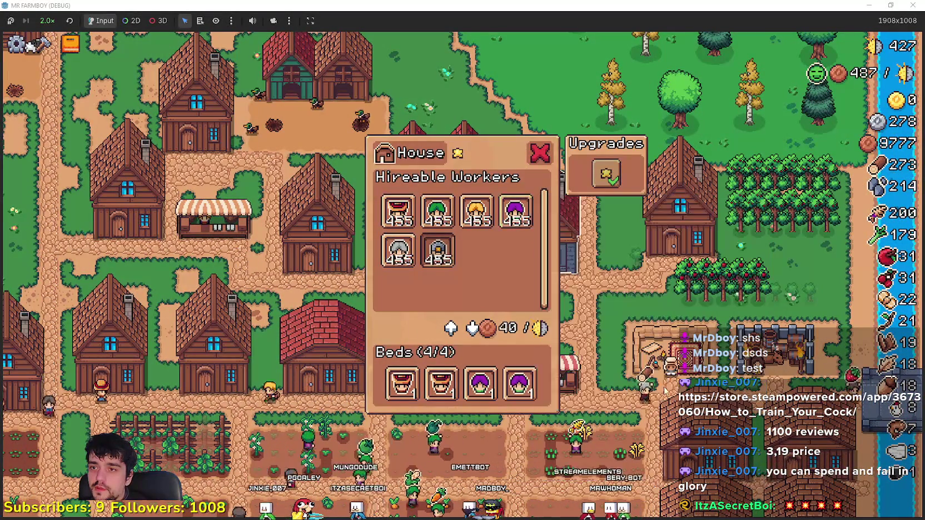
click(539, 153)
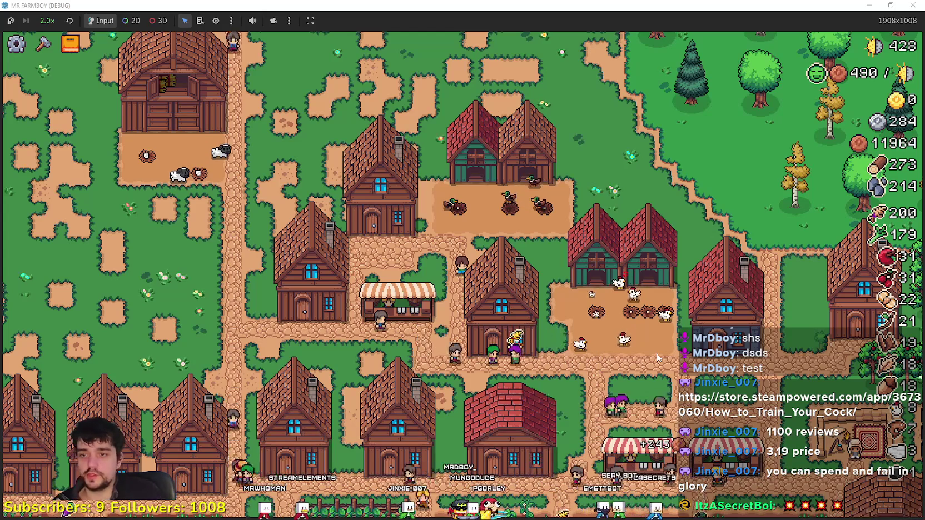
Close the house panel and pan the map down to the fields and back to the village
key(Escape)
key(Escape)
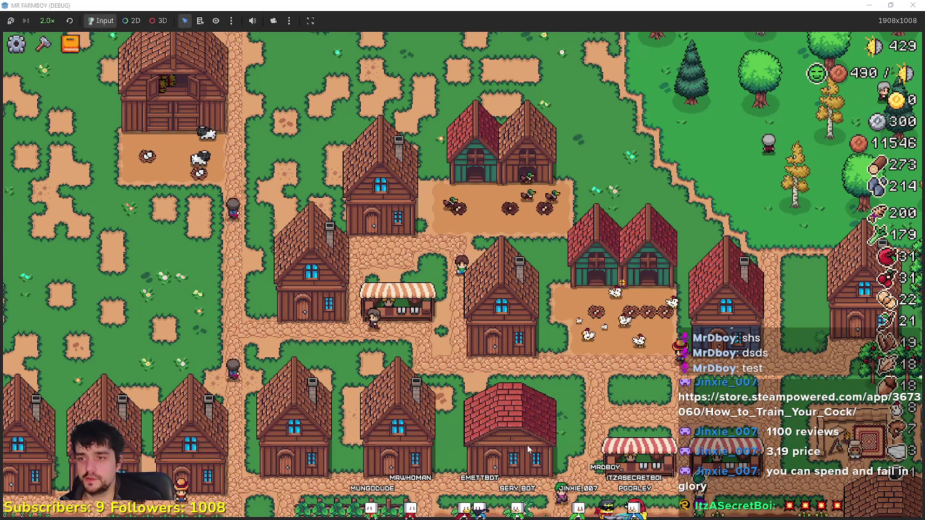
scroll(554, 397, down, 5)
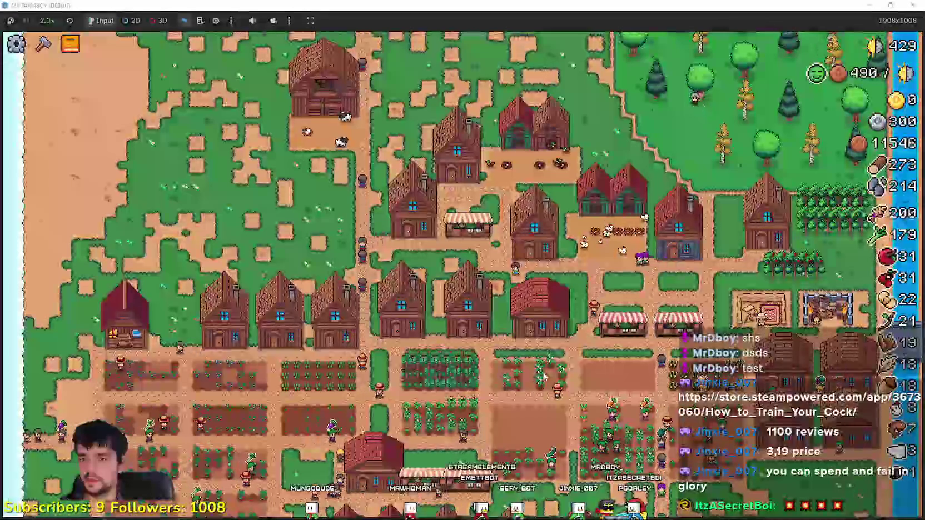
key(s)
key(w)
scroll(548, 267, up, 5)
scroll(548, 266, down, 3)
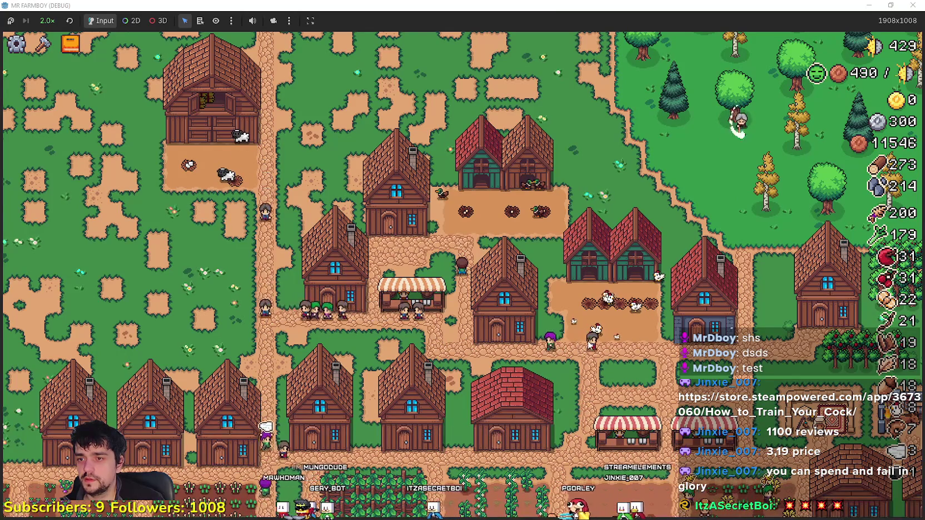
Pan around the house, opening and closing its worker panel along the way
key(Escape)
key(Escape)
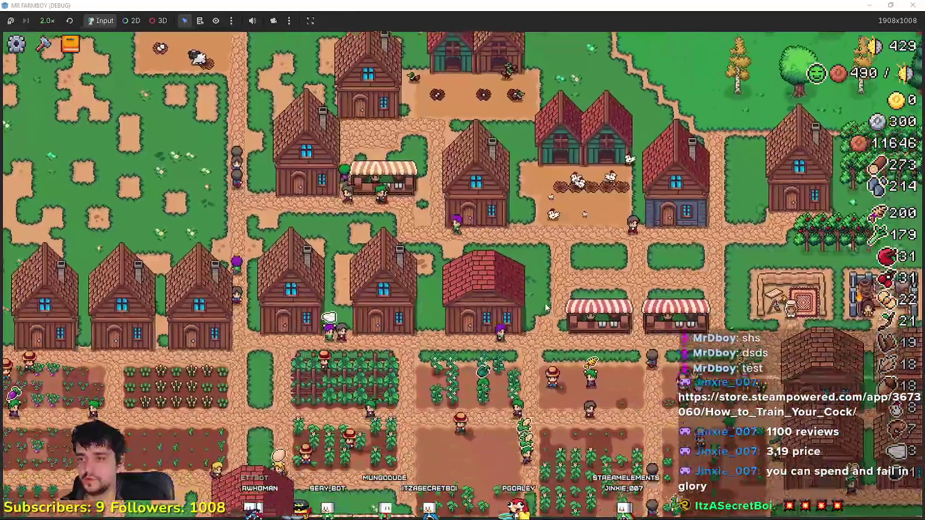
key(e)
key(Escape)
key(e)
key(Escape)
key(d)
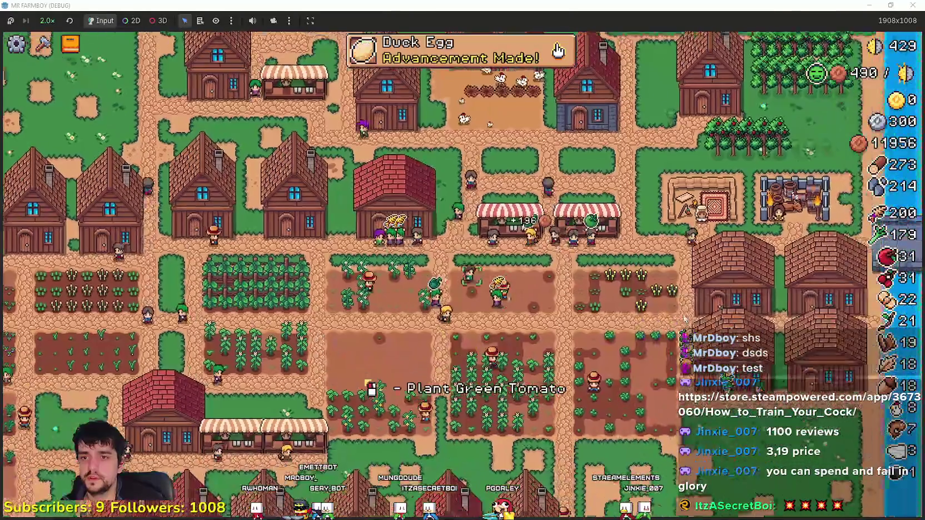
key(s)
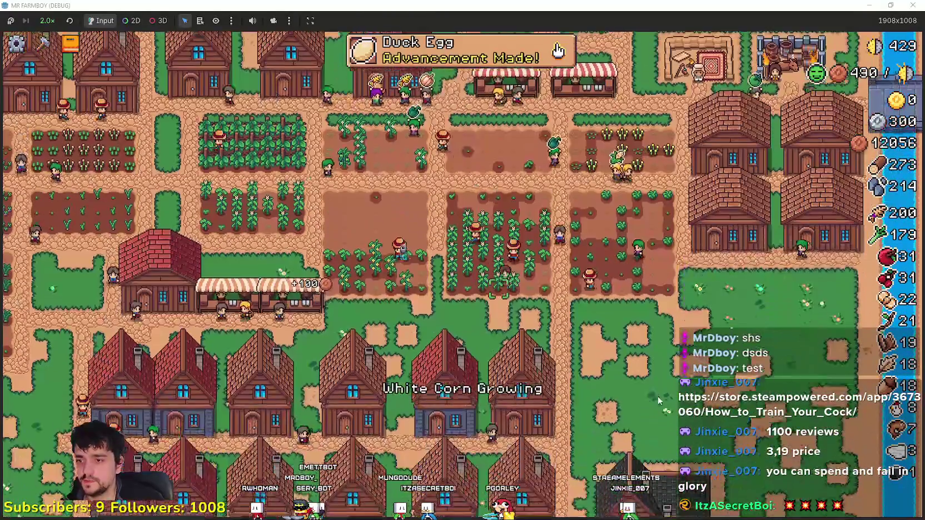
key(e)
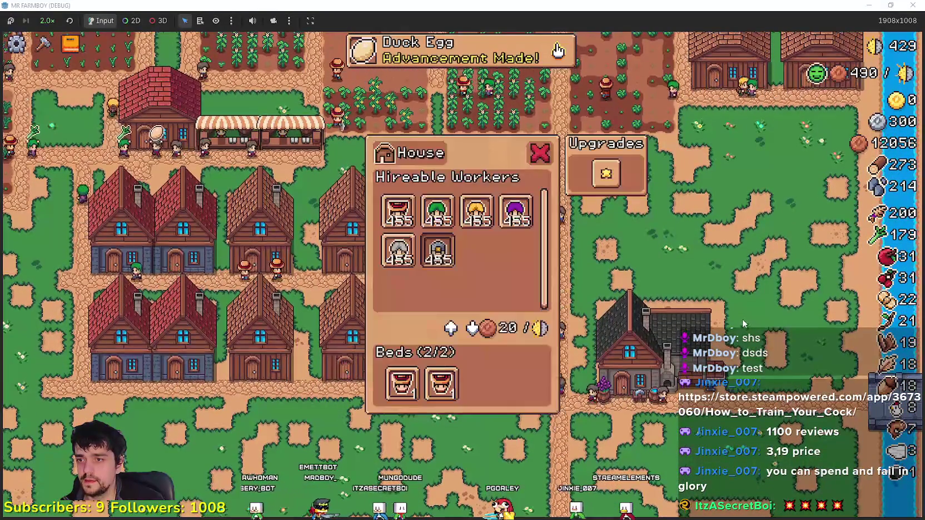
key(a)
key(a)
key(e)
key(e)
key(w)
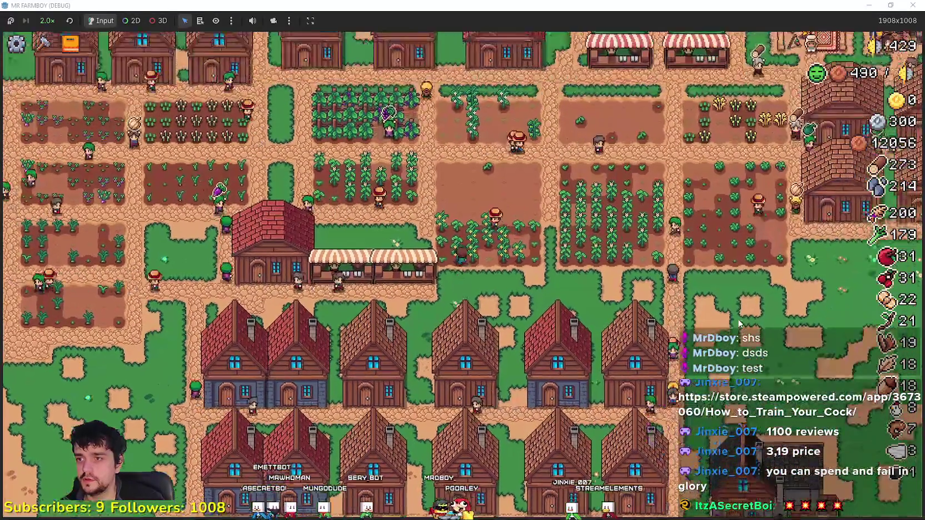
Pan north to the river and bridge, then back across the village to the Warehouse's panel
scroll(737, 319, down, 2)
key(w)
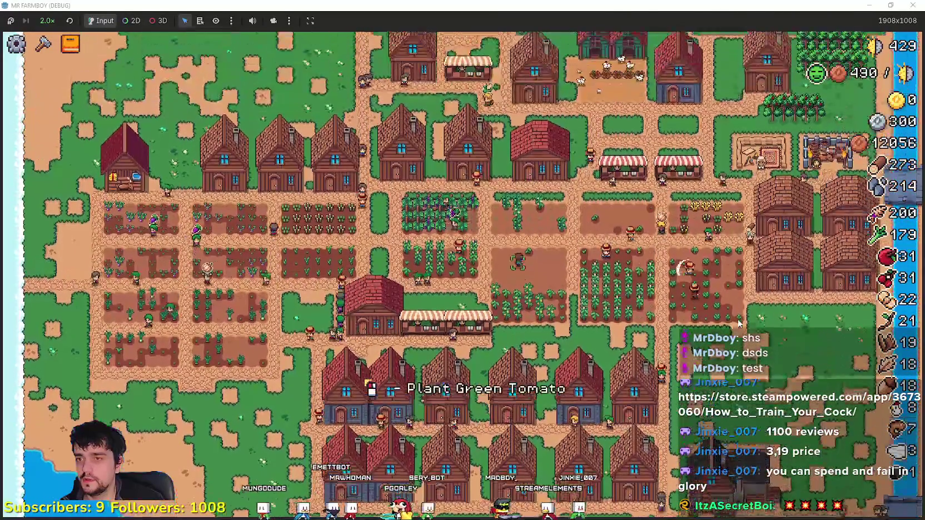
key(w)
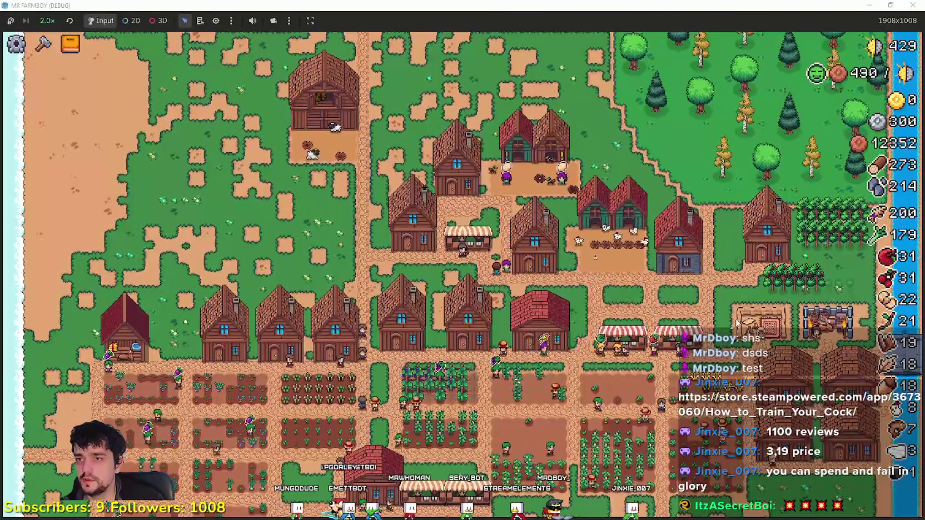
key(w)
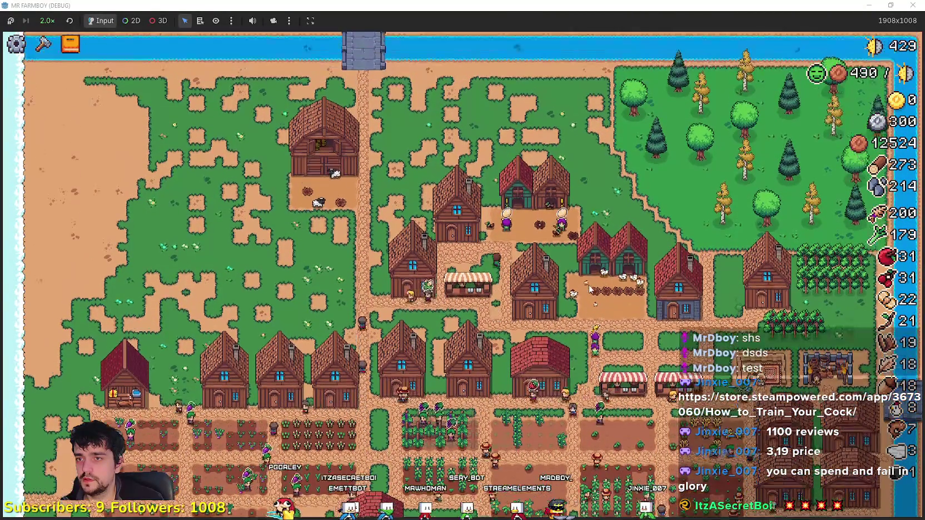
scroll(590, 289, up, 3)
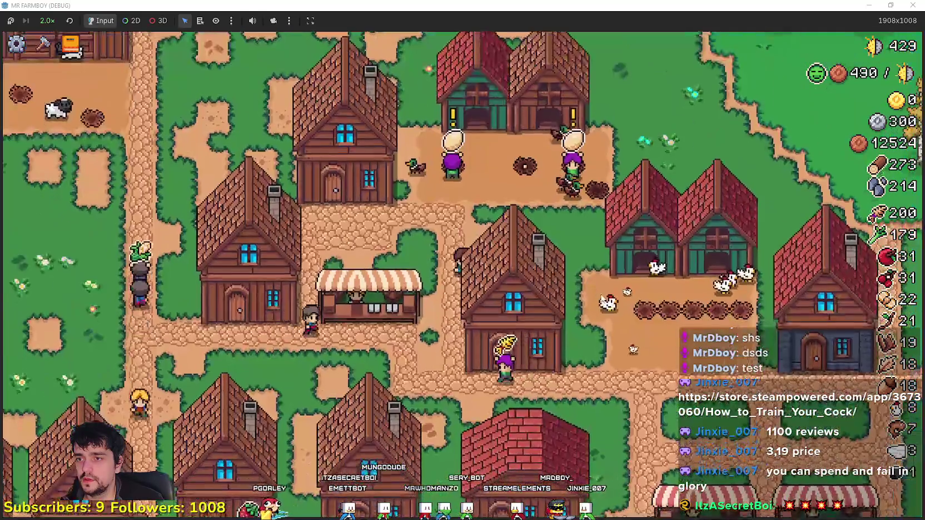
scroll(595, 295, down, 2)
scroll(599, 299, down, 2)
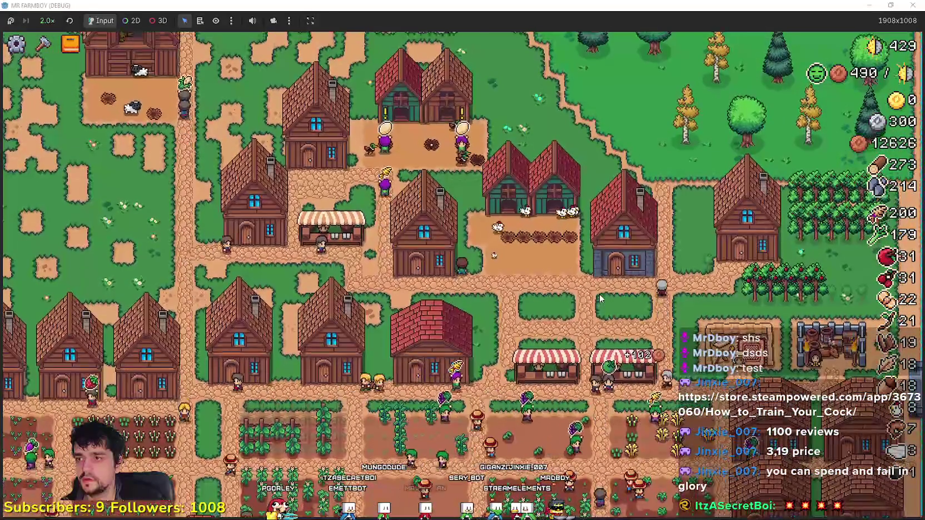
scroll(599, 299, up, 3)
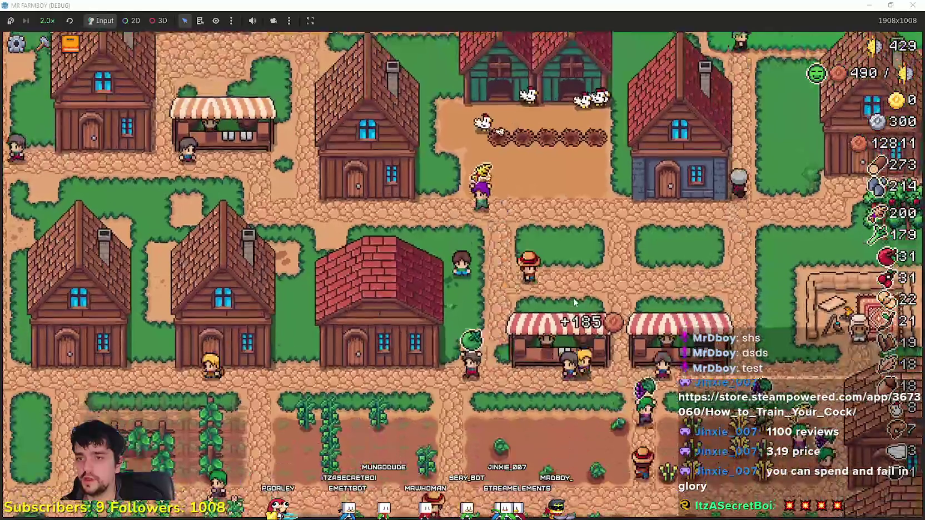
scroll(599, 273, down, 3)
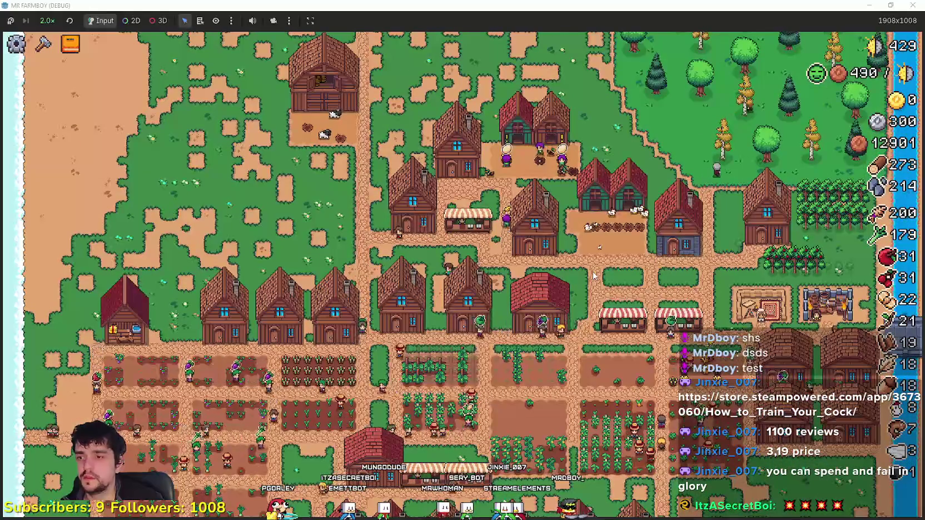
key(s)
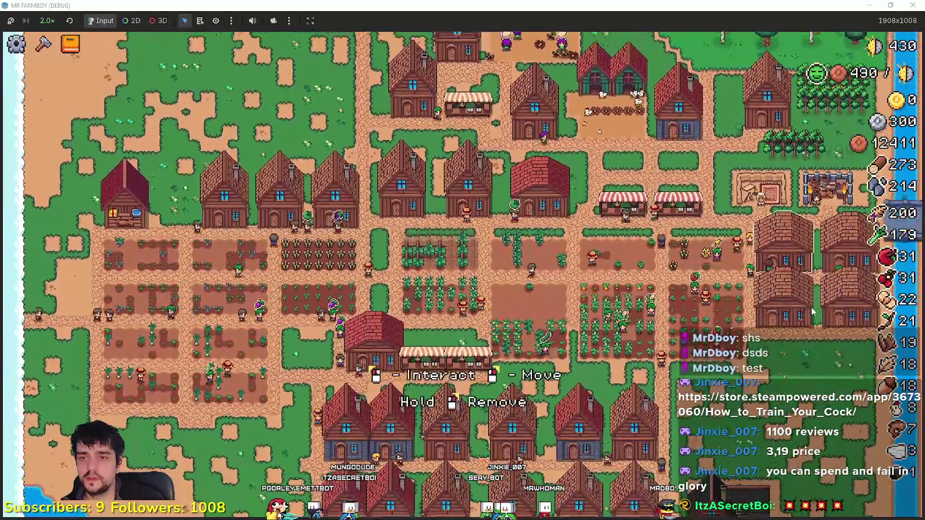
click(781, 305)
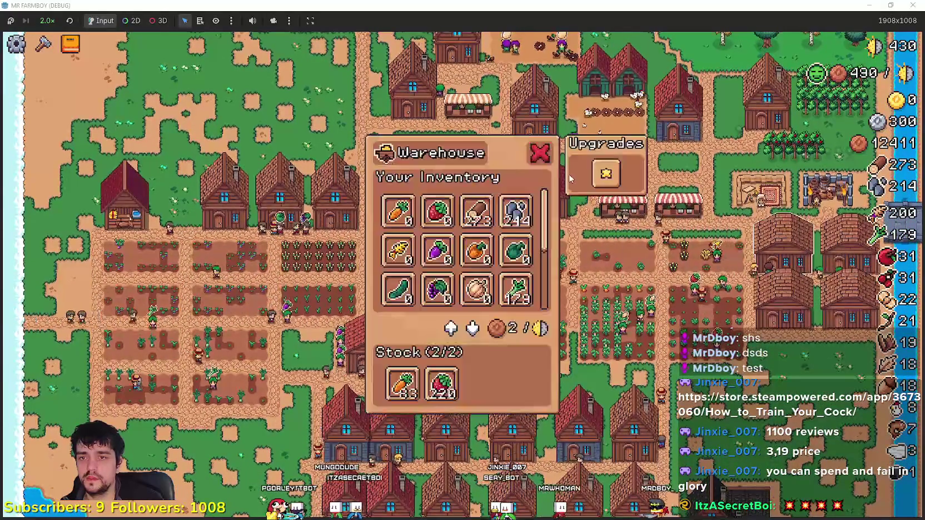
Buy the Warehouse's Upgrade 1 and close its panel
click(601, 184)
scroll(439, 250, down, 3)
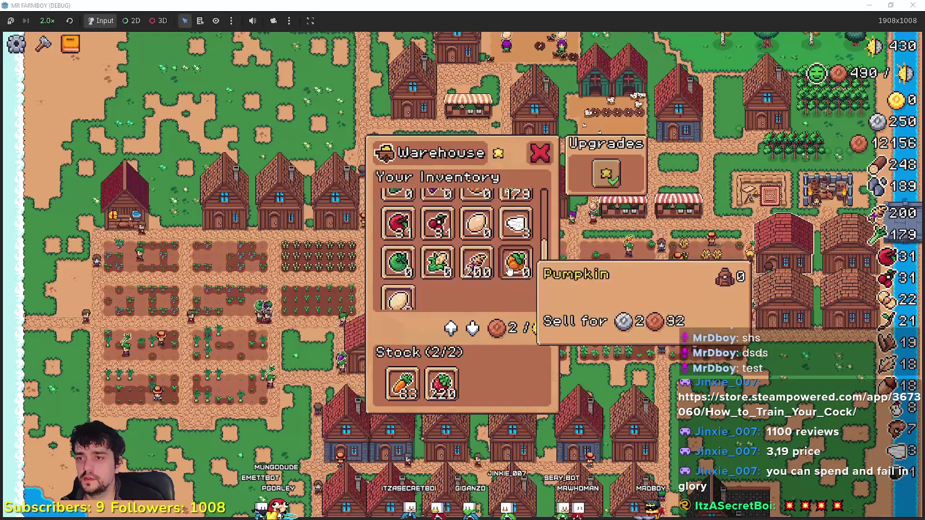
key(Escape)
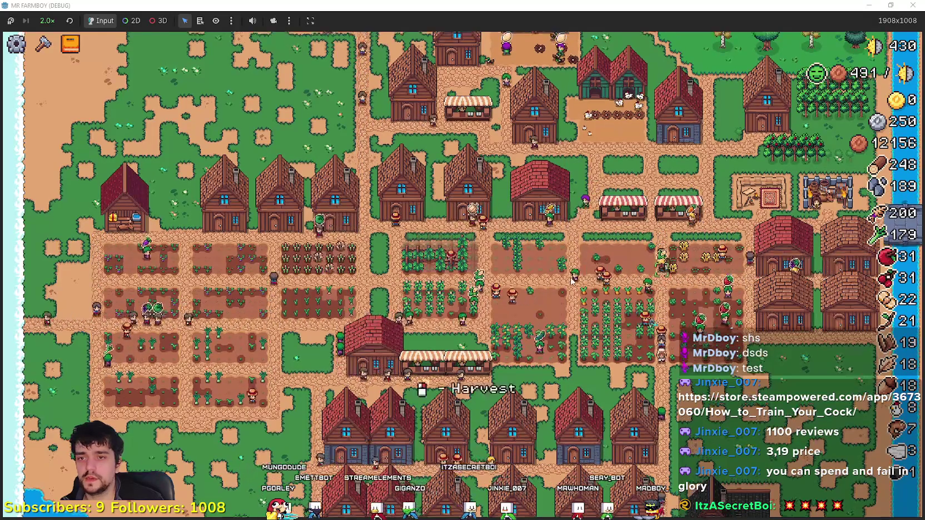
scroll(567, 281, up, 3)
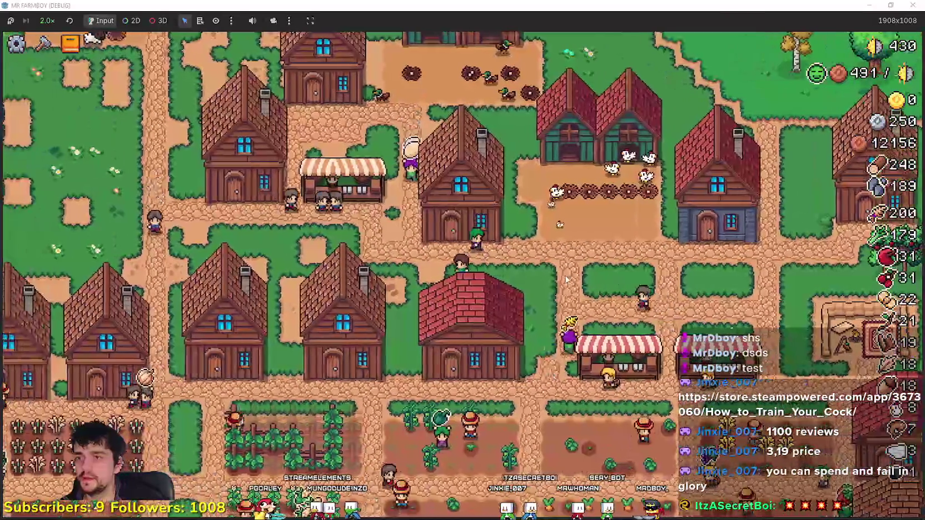
Pan the camera around the village, then pause the game and switch to Steam
key(w)
key(d)
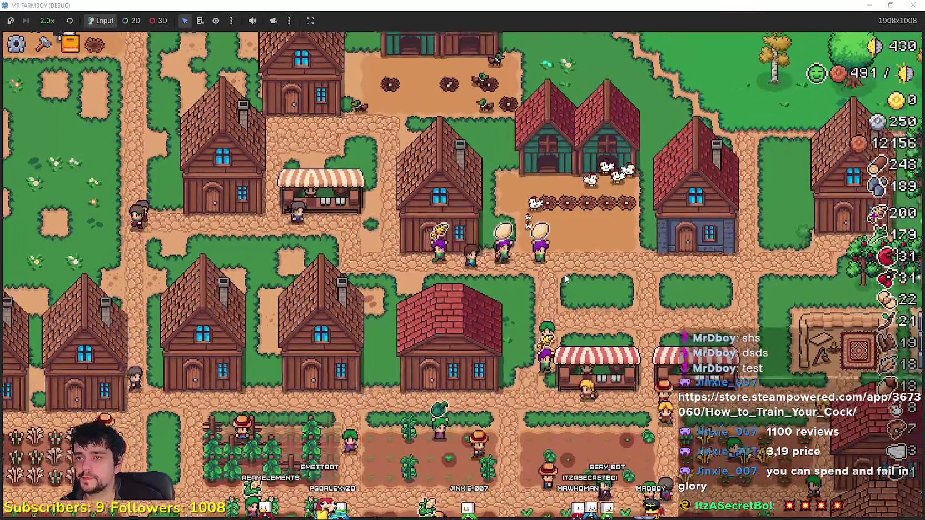
key(w)
key(a)
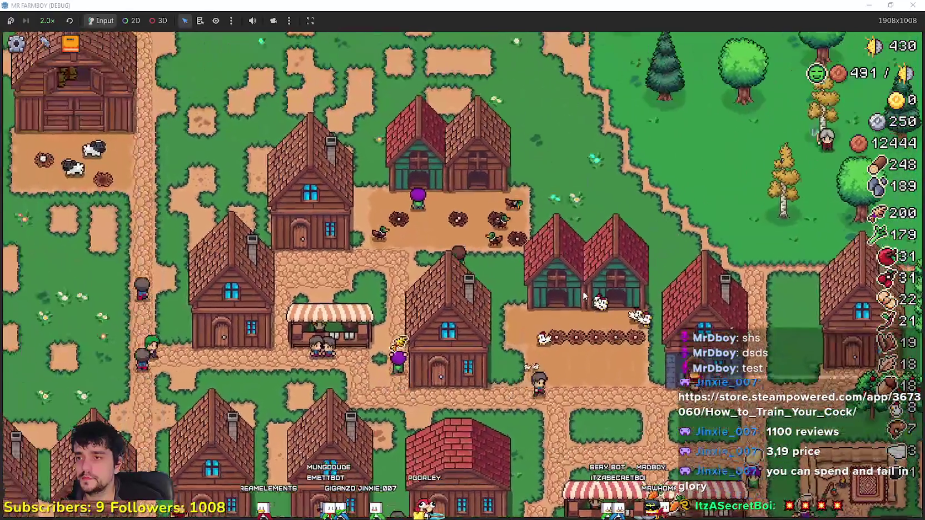
key(a)
key(s)
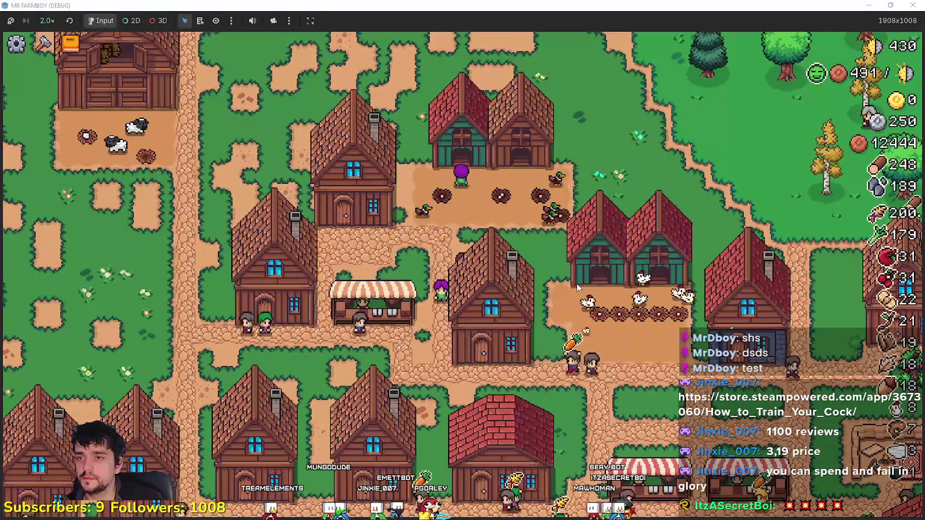
key(s)
key(a)
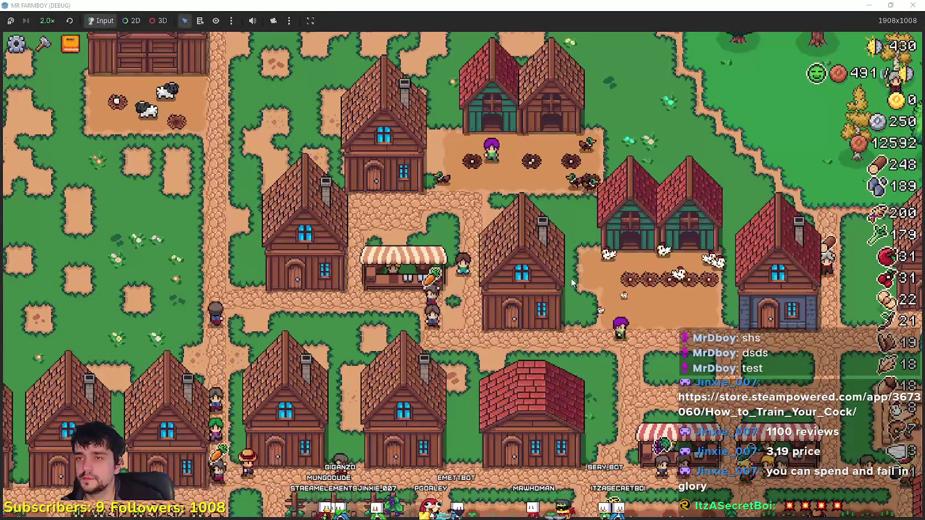
key(w)
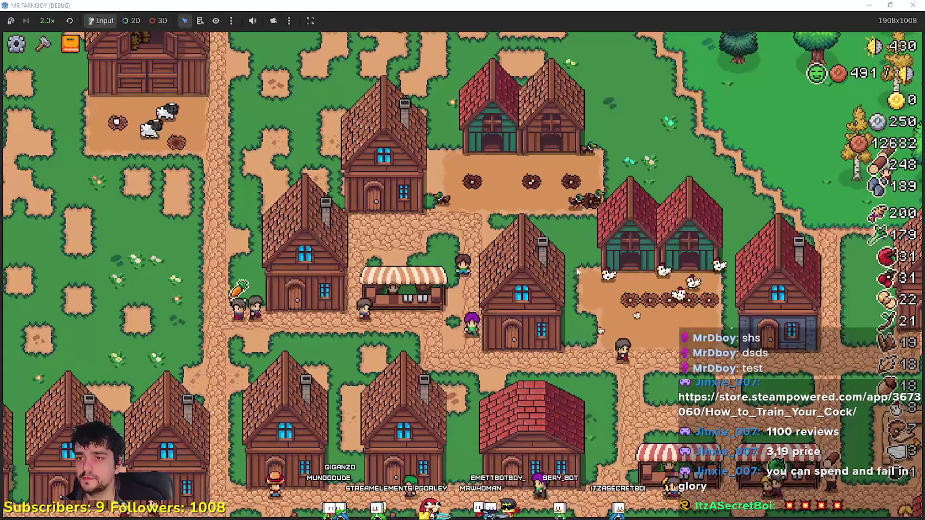
key(d)
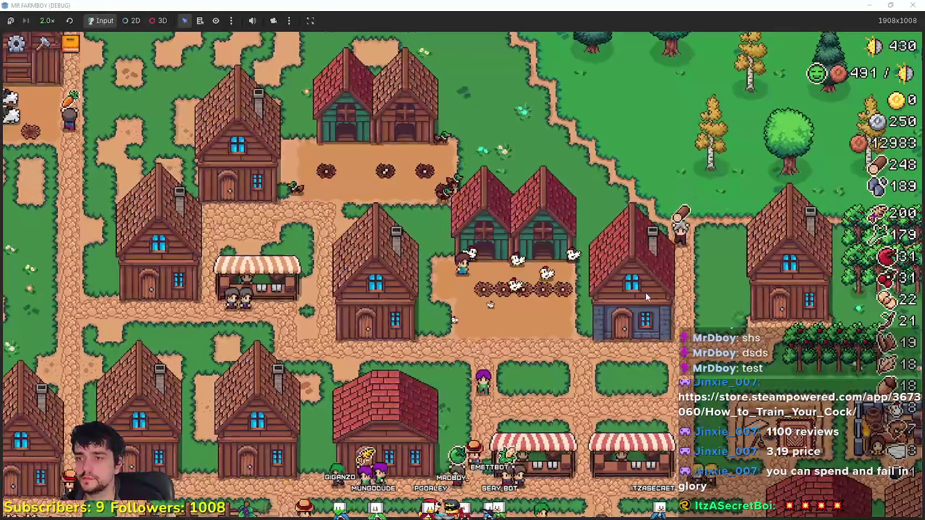
key(Escape)
key(alt+Tab)
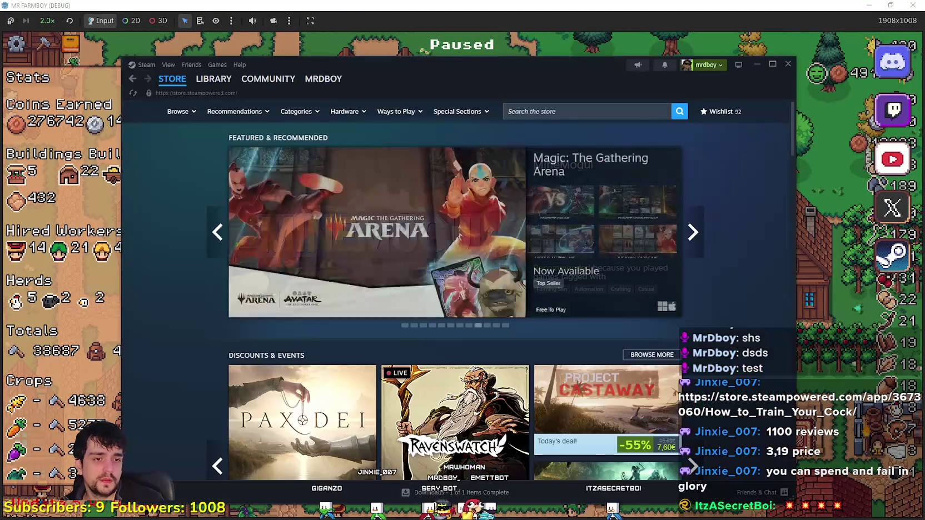
From MR FARMBOY's Community Hub admin dashboard, edit the 'Public Beta Update 5 RC Part 2' draft
click(217, 81)
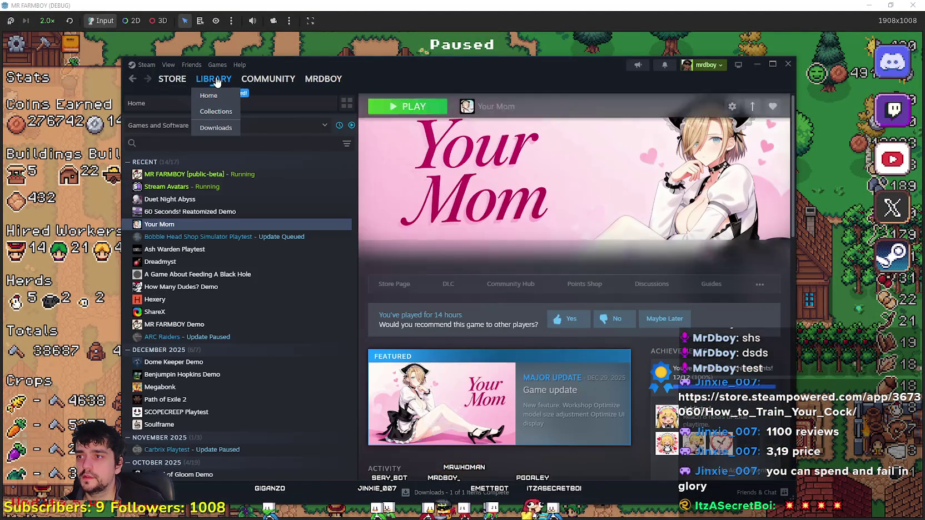
click(236, 175)
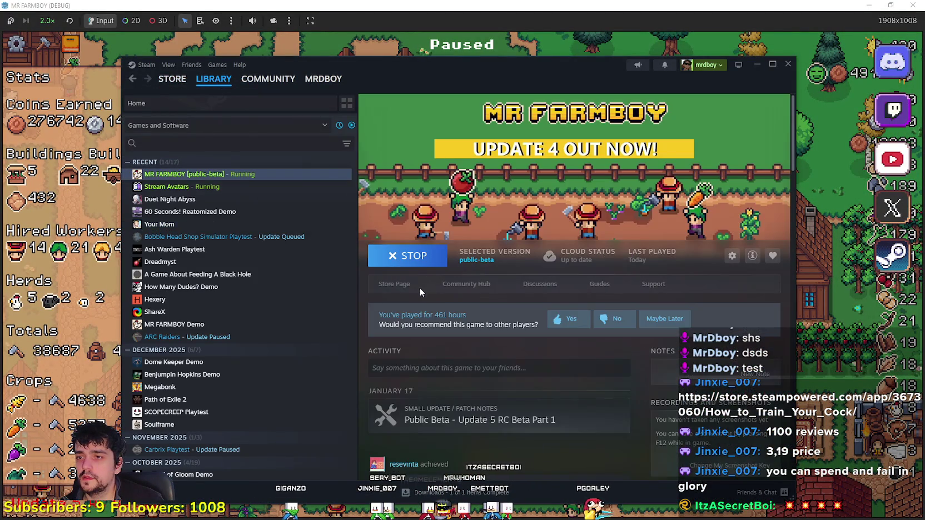
click(425, 284)
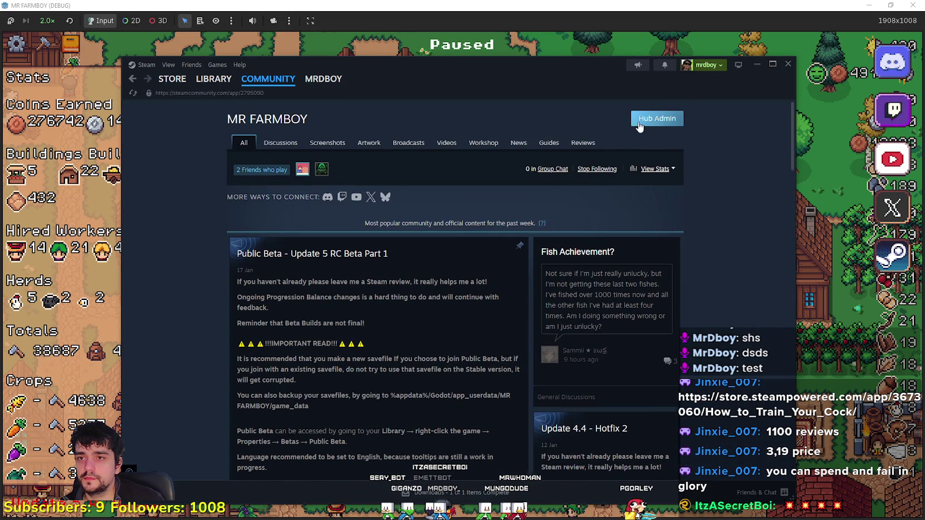
click(657, 119)
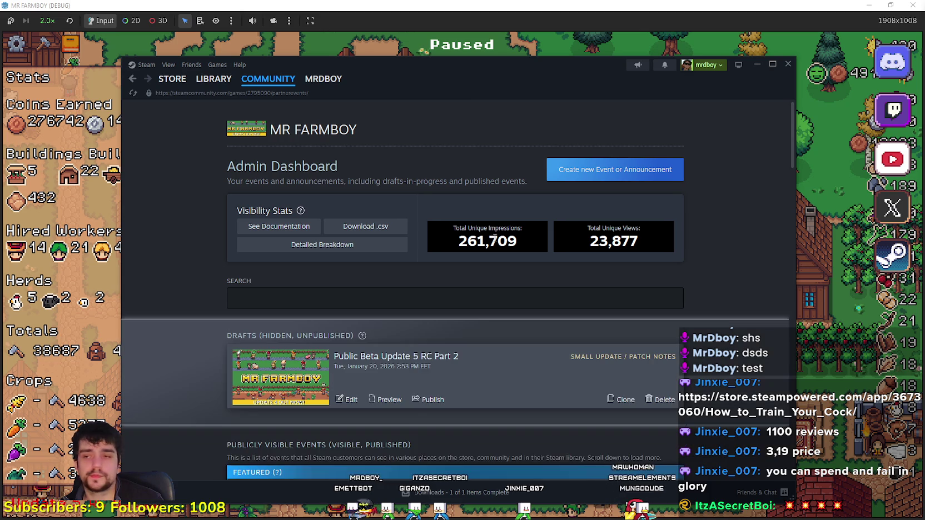
scroll(354, 269, down, 3)
click(351, 256)
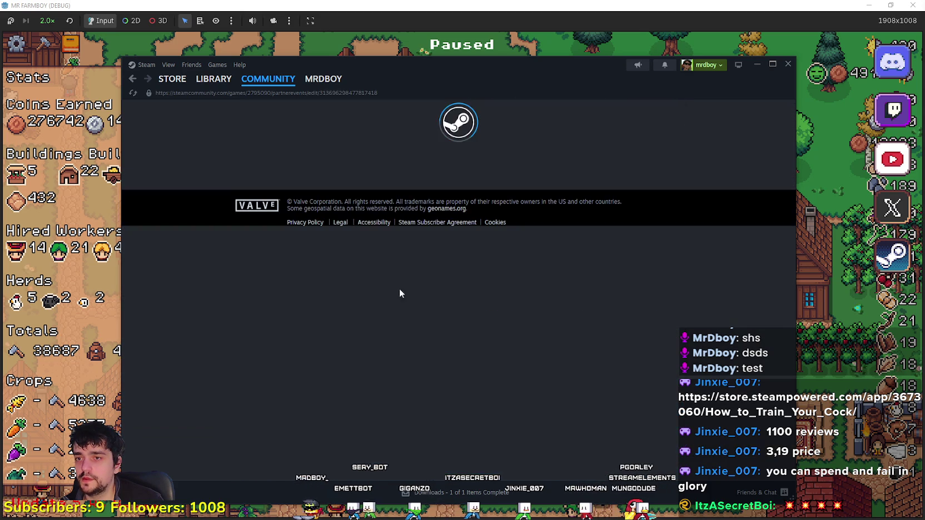
Add a new bullet under Tweaks & Changes for the ranch harvest note
scroll(556, 334, down, 10)
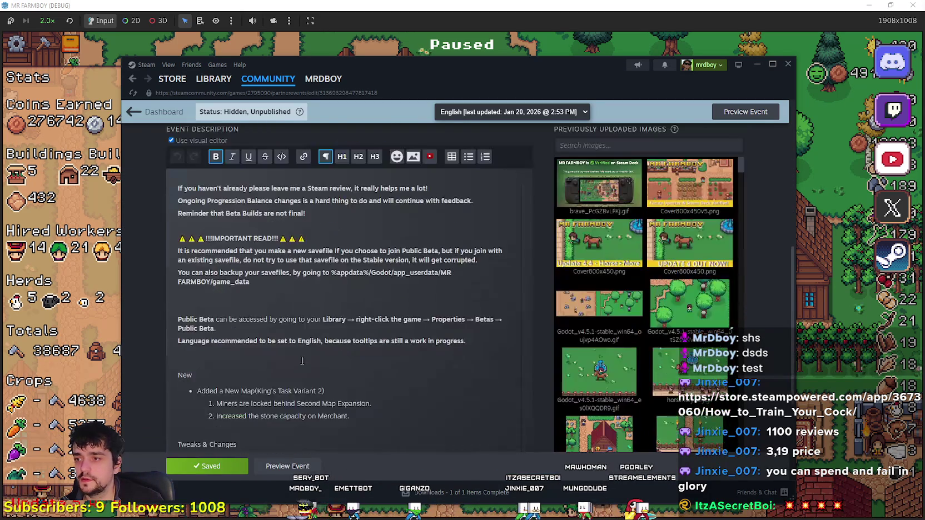
click(304, 340)
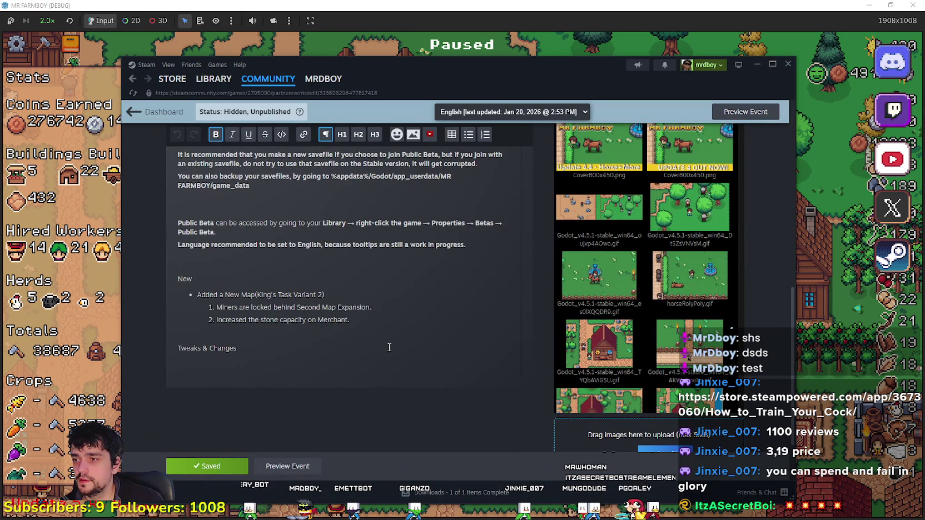
key(Return)
click(469, 134)
key(BackSpace)
text(and)
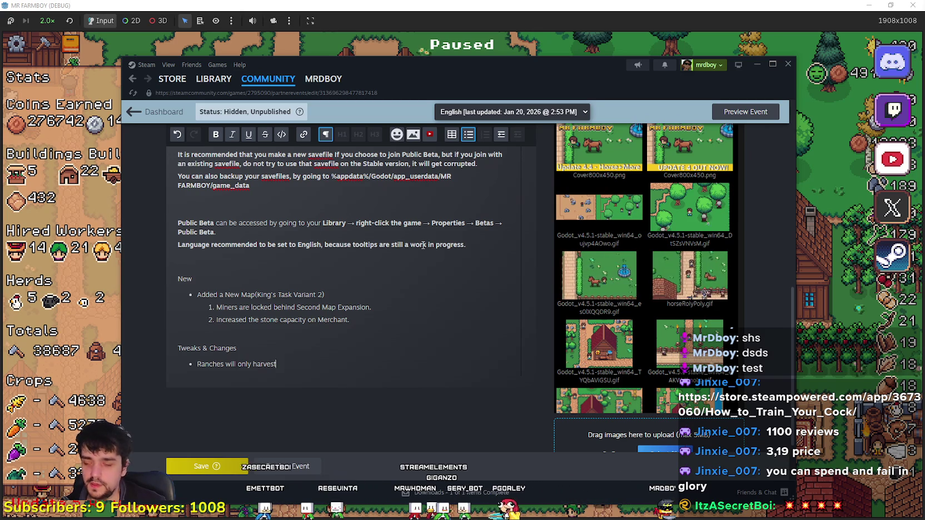
key(BackSpace)
key(BackSpace)
key(BackSpace)
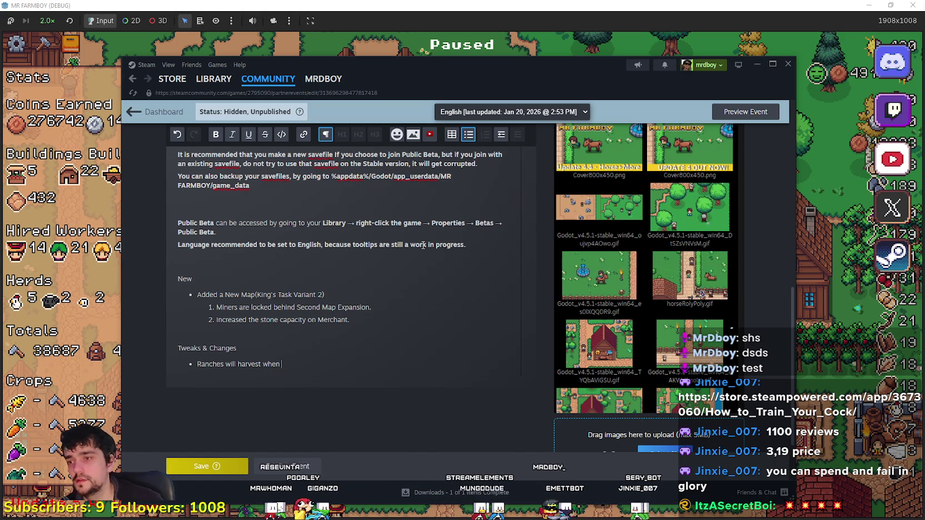
Briefly resume and re-pause the game, then end the bullet with 'instead of 1.'
key(alt+Tab)
click(477, 178)
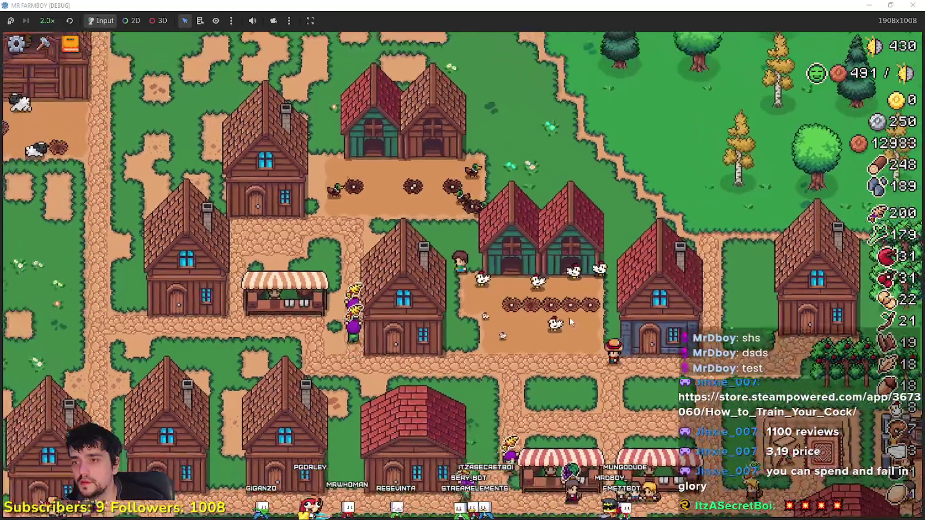
key(Escape)
key(alt+Tab)
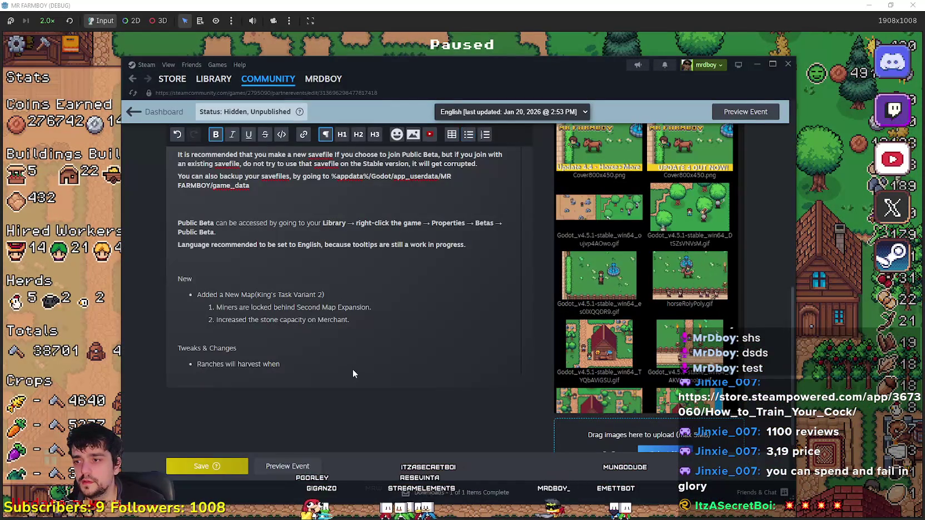
click(314, 369)
text(there's 2 Drops)
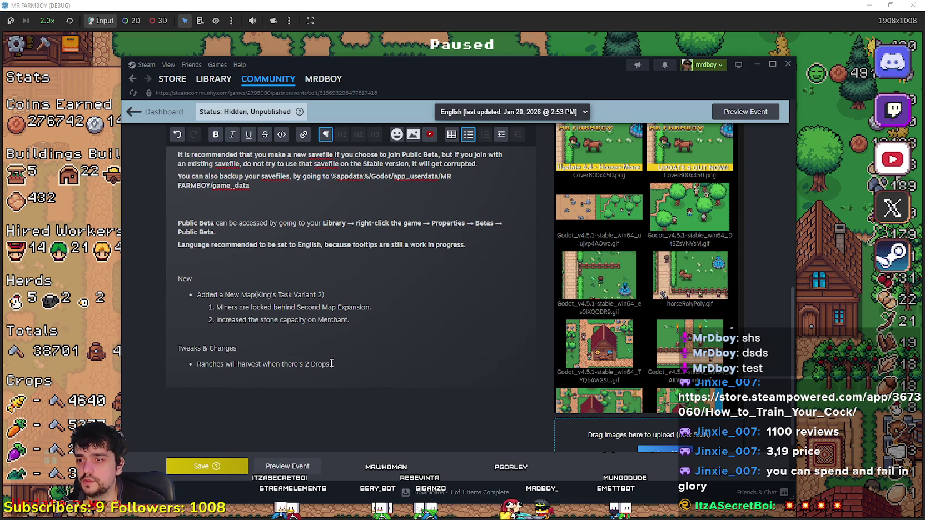
text(instead of 1)
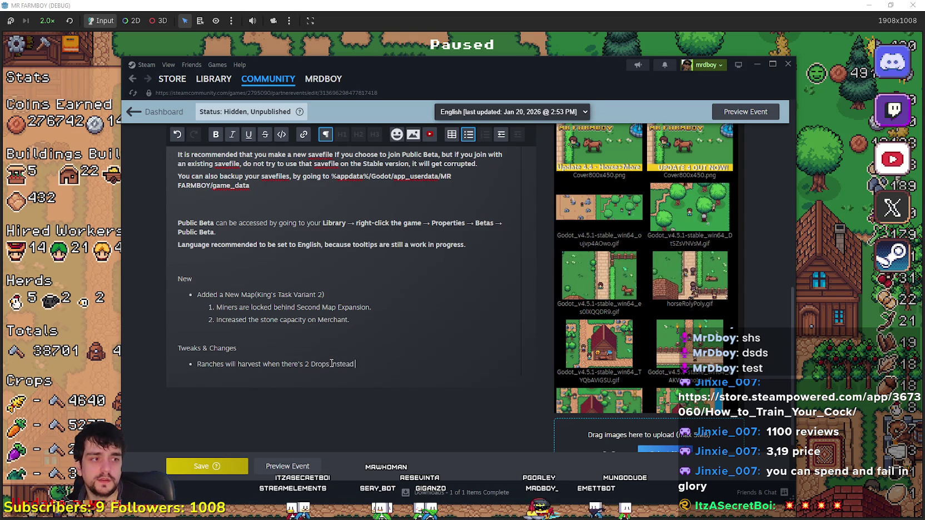
text(.)
Finish the developer note with 'the animals)', make it bold, save the event and return to the game
click(187, 466)
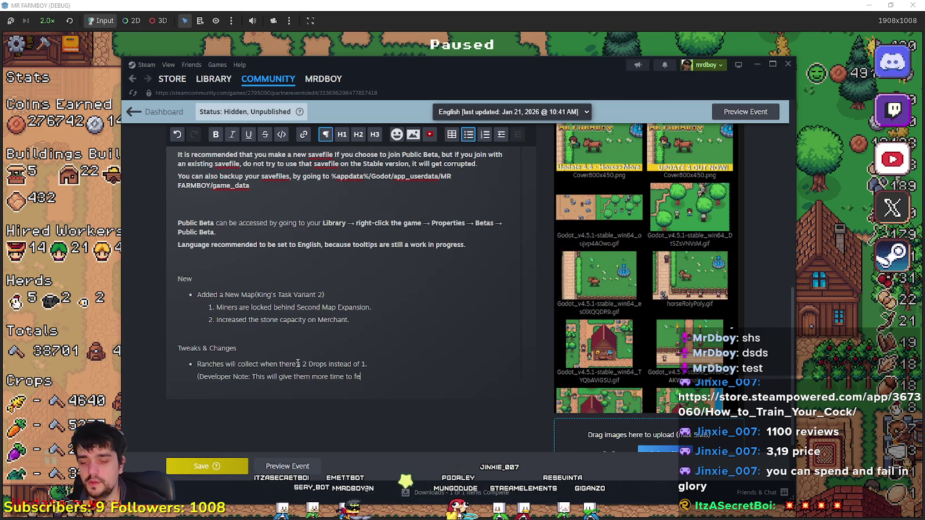
text(ed t)
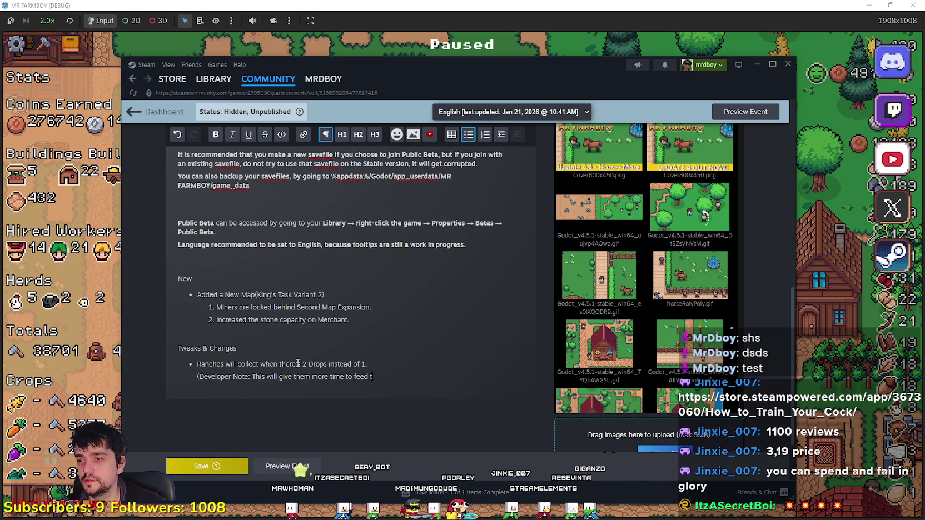
text(he animals))
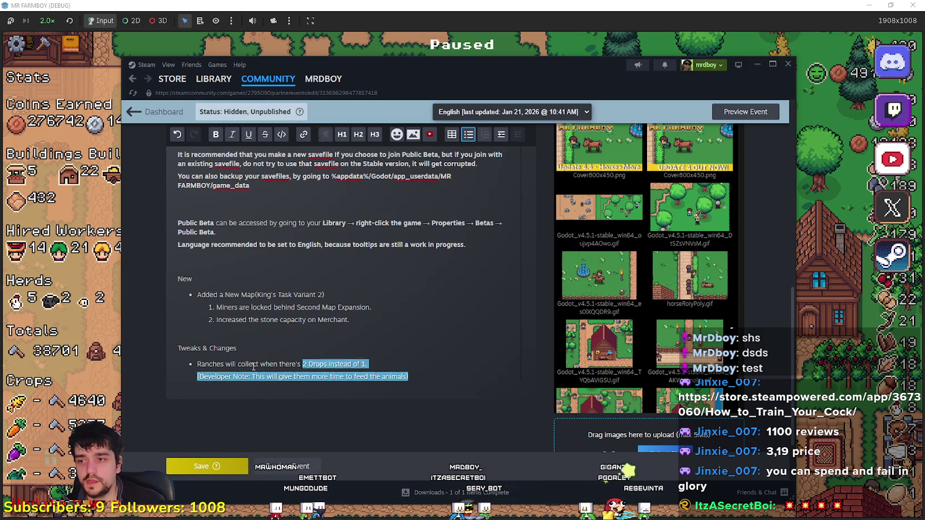
click(216, 133)
click(394, 363)
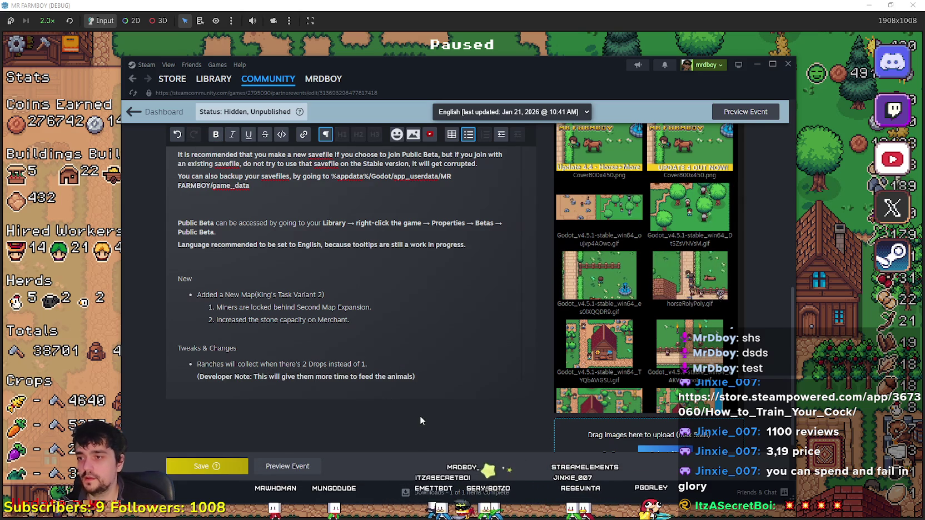
click(198, 469)
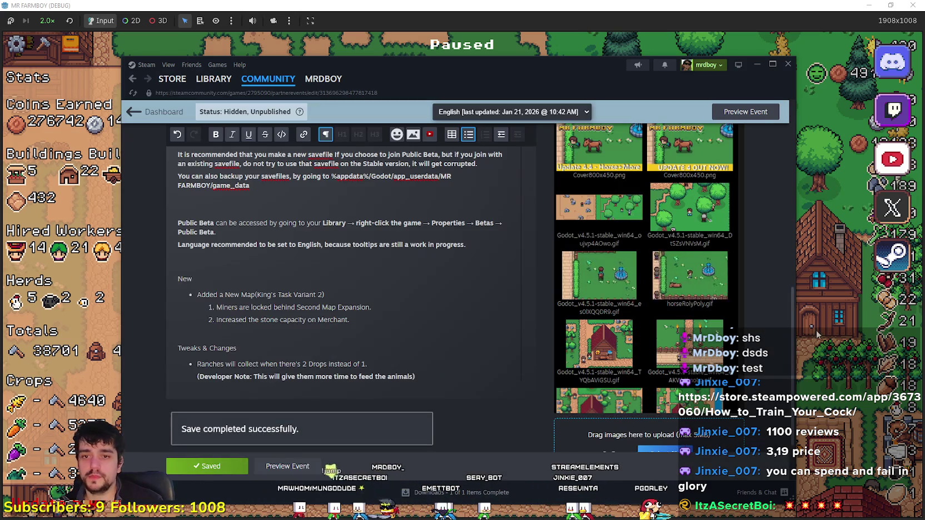
click(832, 375)
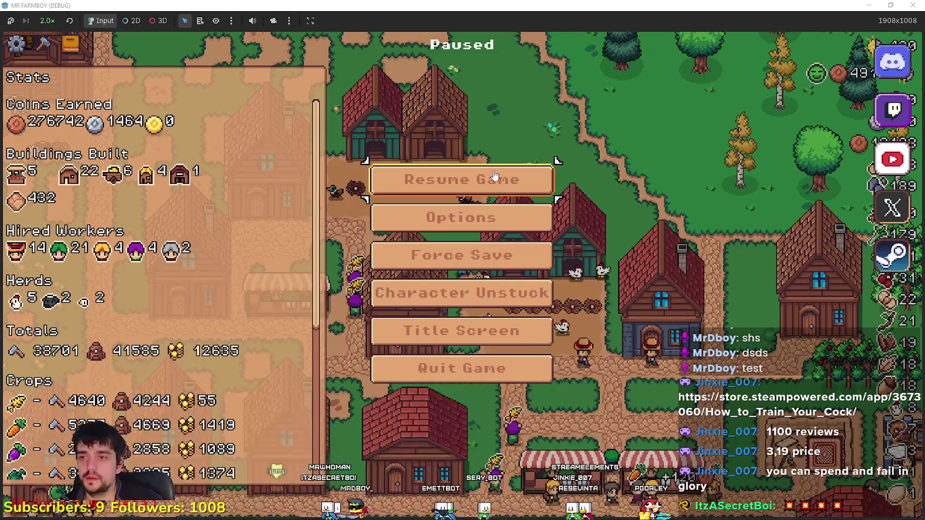
Resume the game, view the animal unlocks, and browse the Animals, Buildings and Crops advancement tabs
click(498, 179)
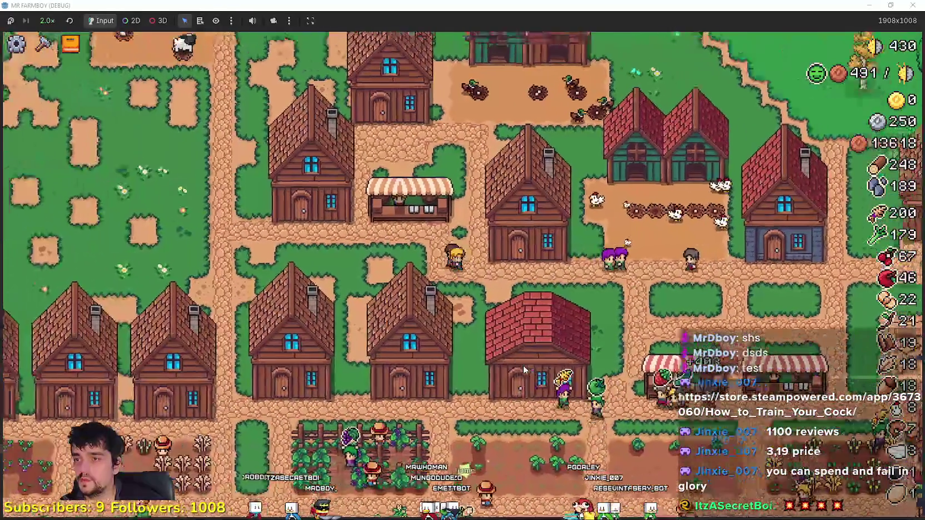
click(523, 364)
key(Escape)
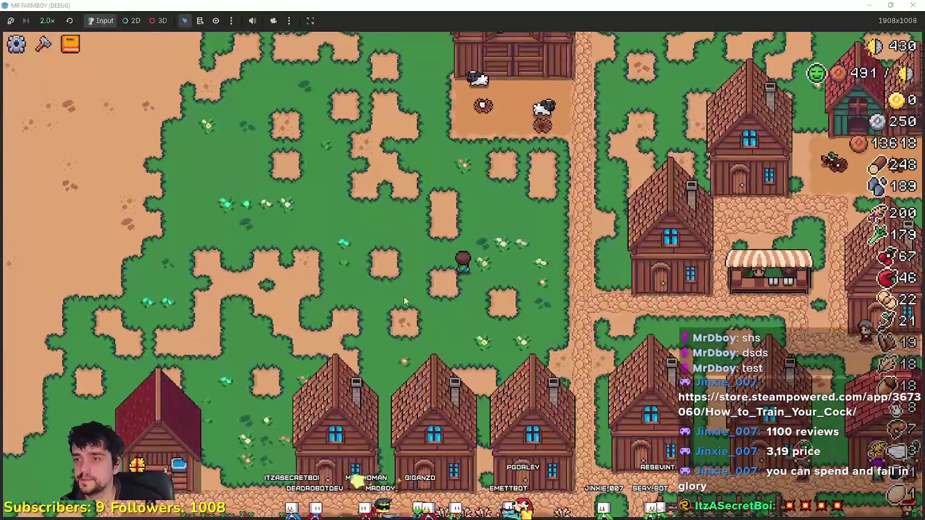
key(b)
key(Left)
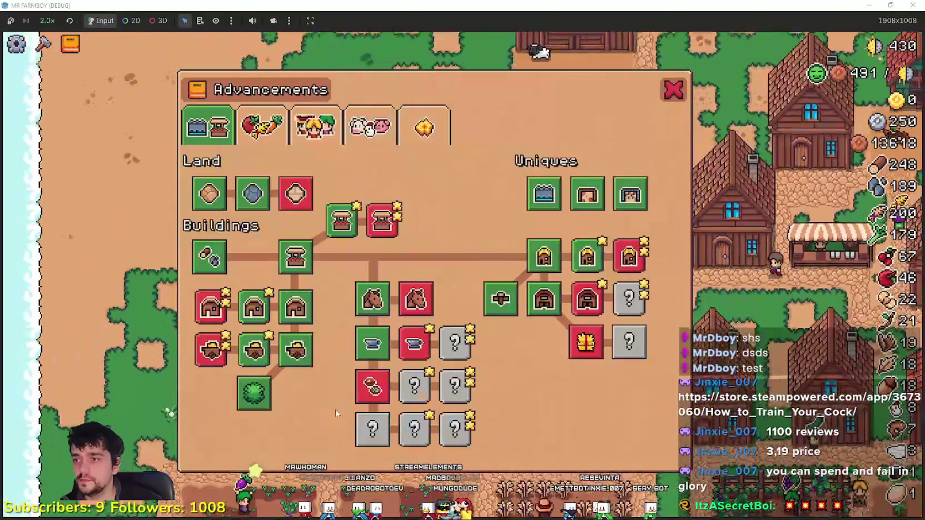
click(369, 127)
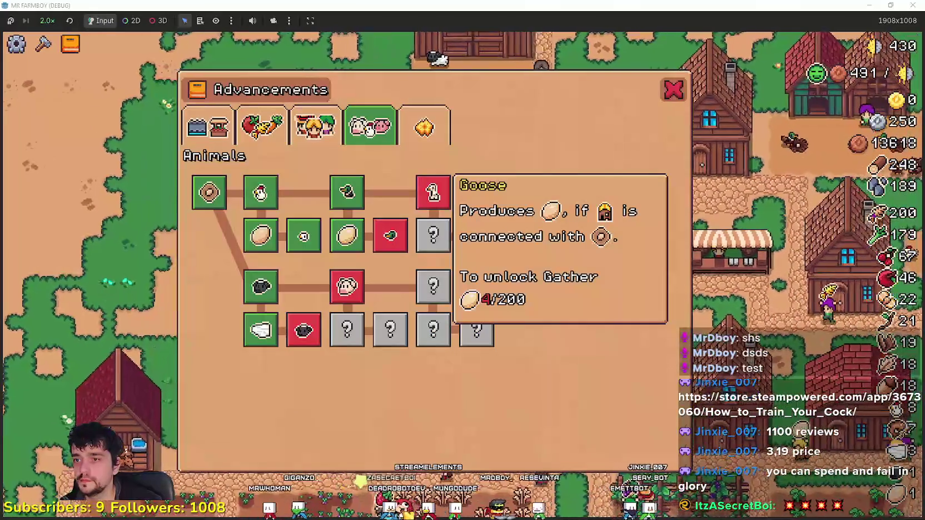
key(Escape)
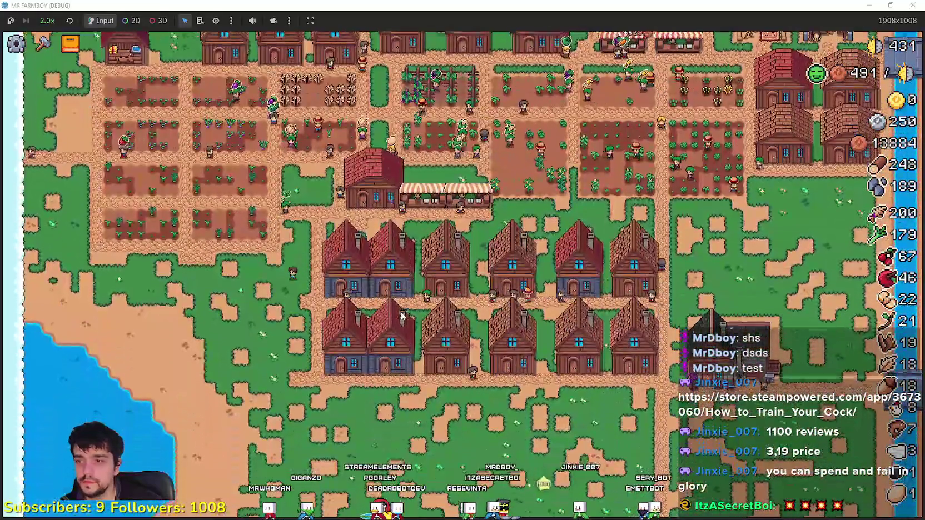
key(b)
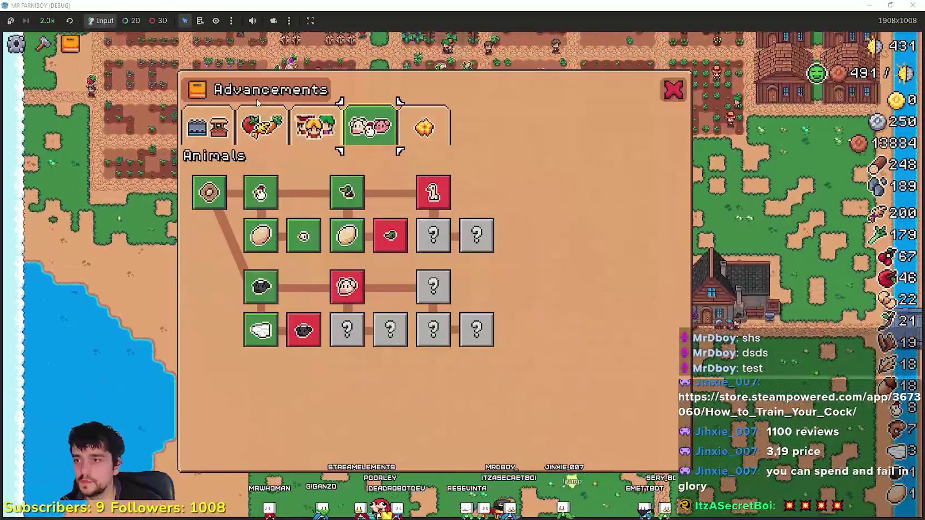
click(207, 127)
click(261, 127)
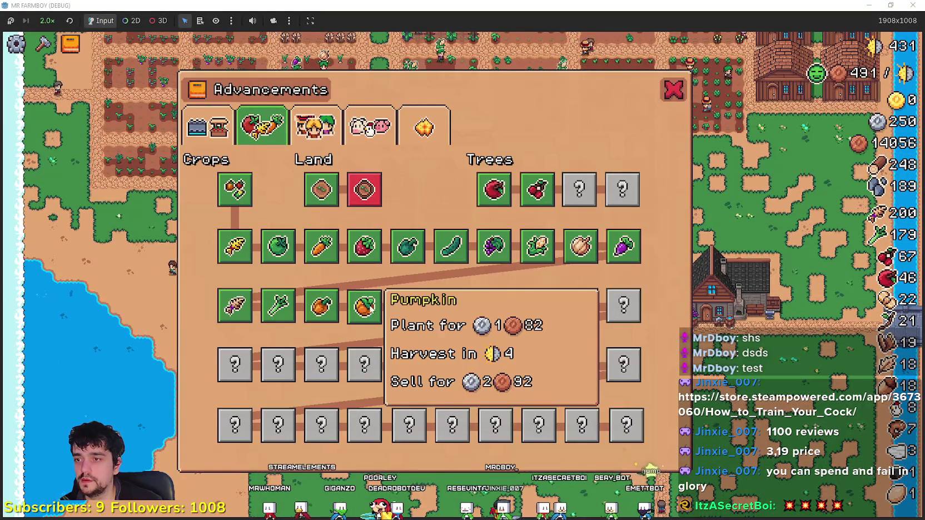
Open the crafting list and select farm tiles for placement
key(c)
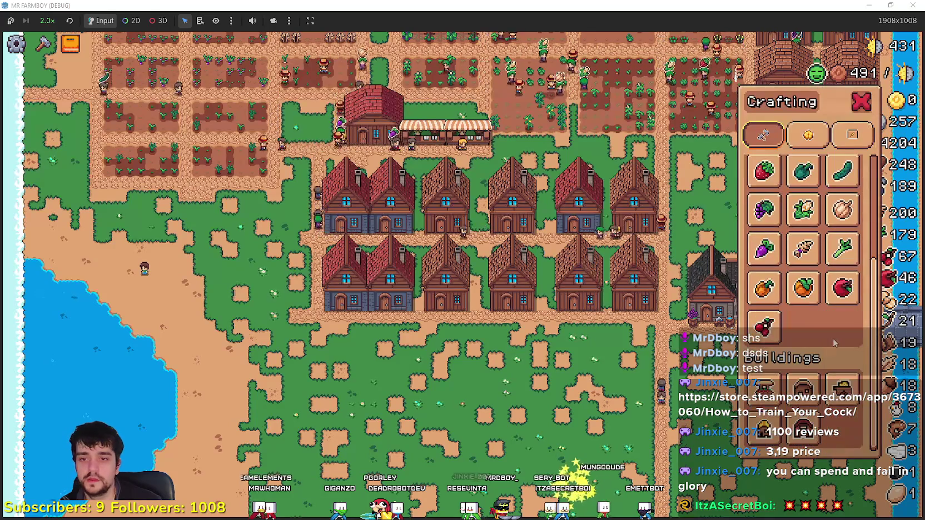
scroll(426, 266, up, 3)
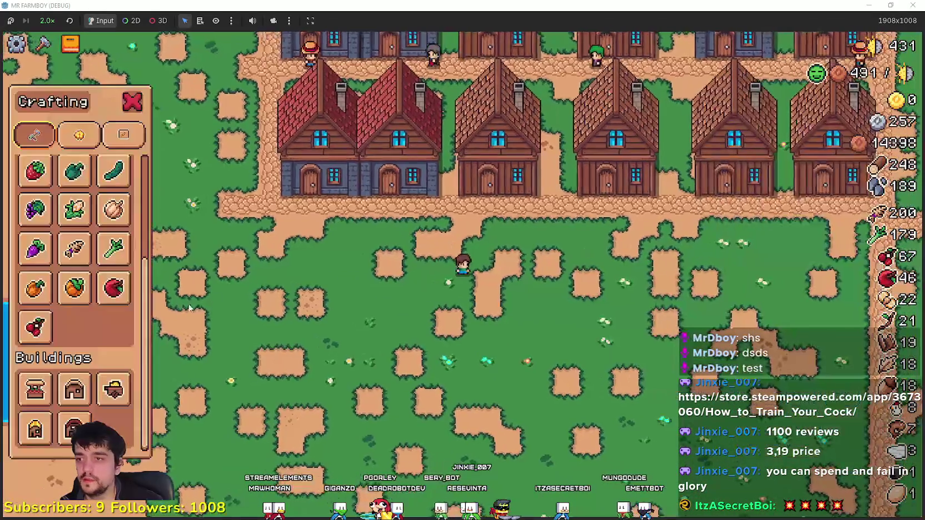
scroll(213, 295, down, 3)
scroll(112, 294, up, 3)
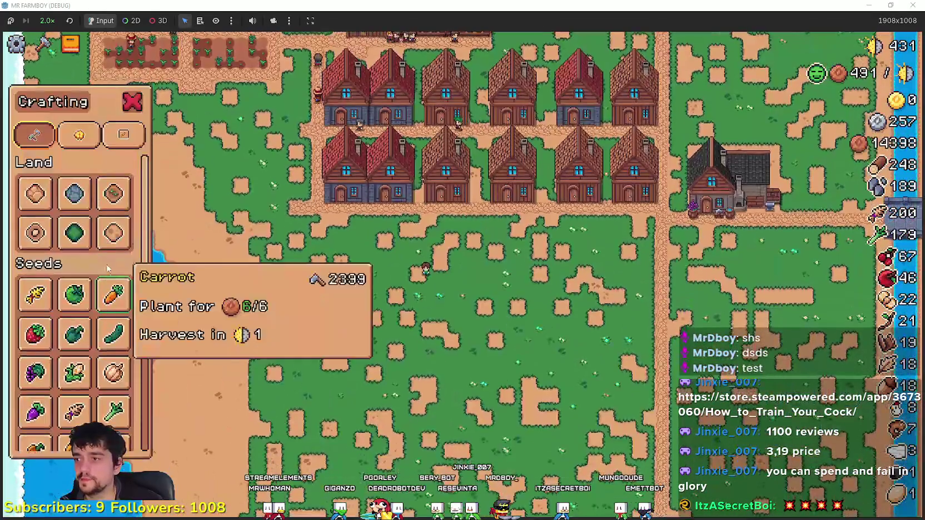
click(61, 203)
click(120, 207)
scroll(512, 318, up, 3)
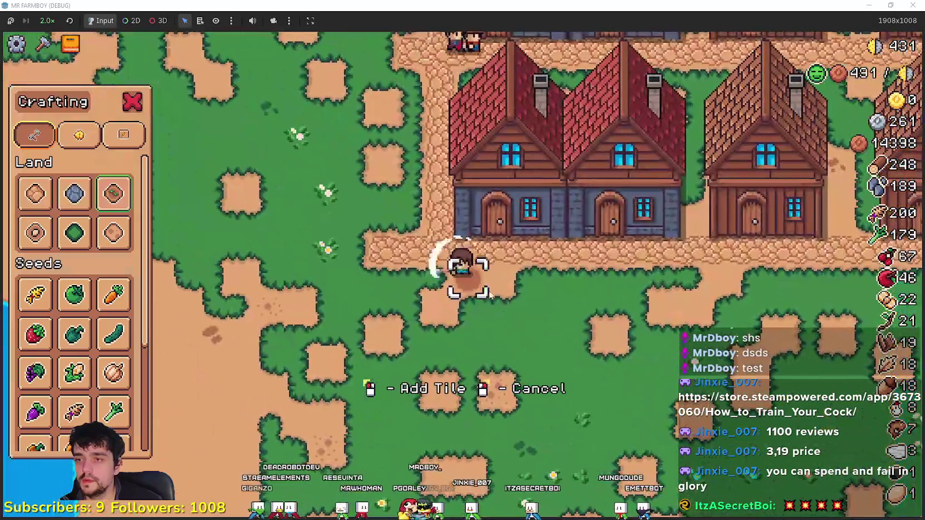
Lay a block of farm tiles below the houses, filling the grass notch
drag(490, 296, 483, 287)
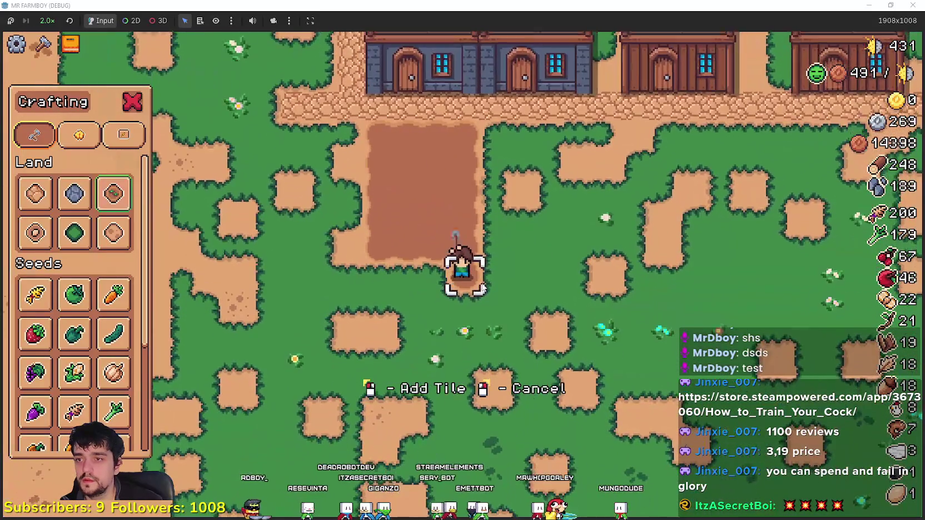
key(w)
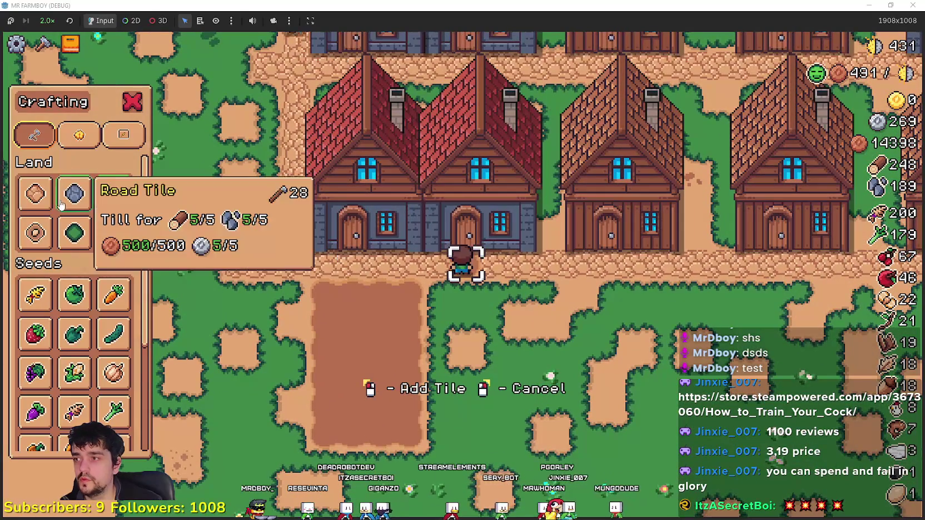
key(s)
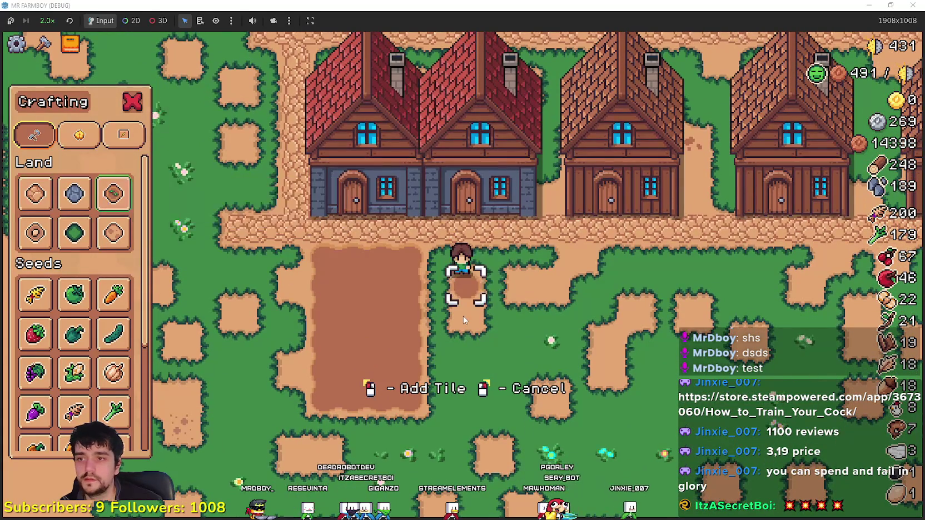
key(s)
click(464, 314)
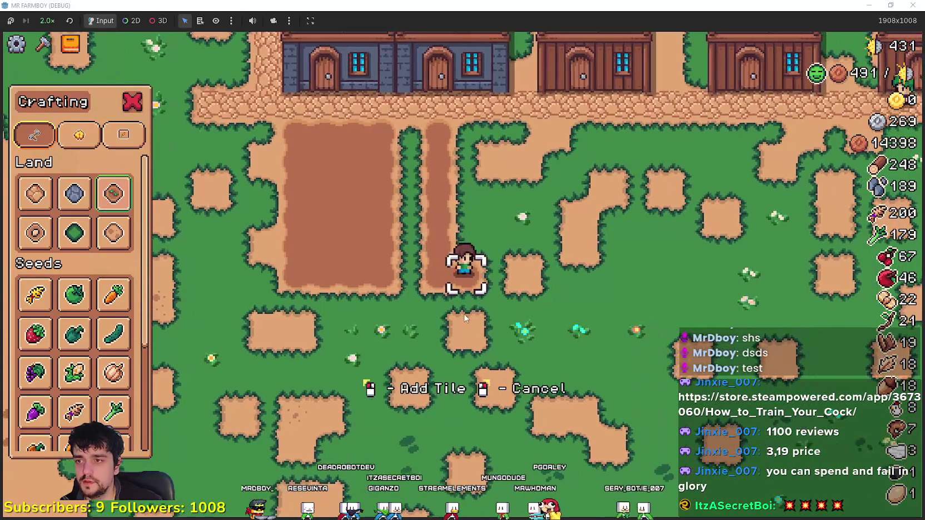
key(d)
key(w)
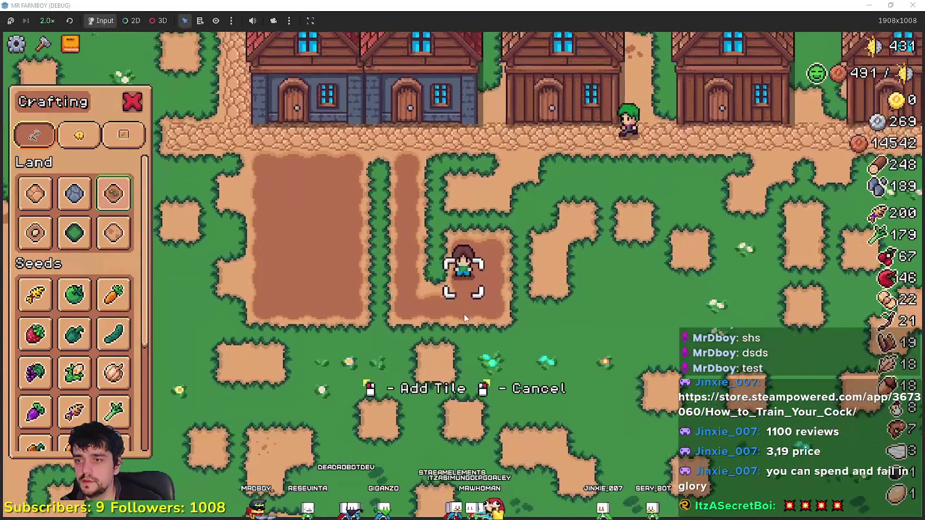
key(w)
key(d)
key(a)
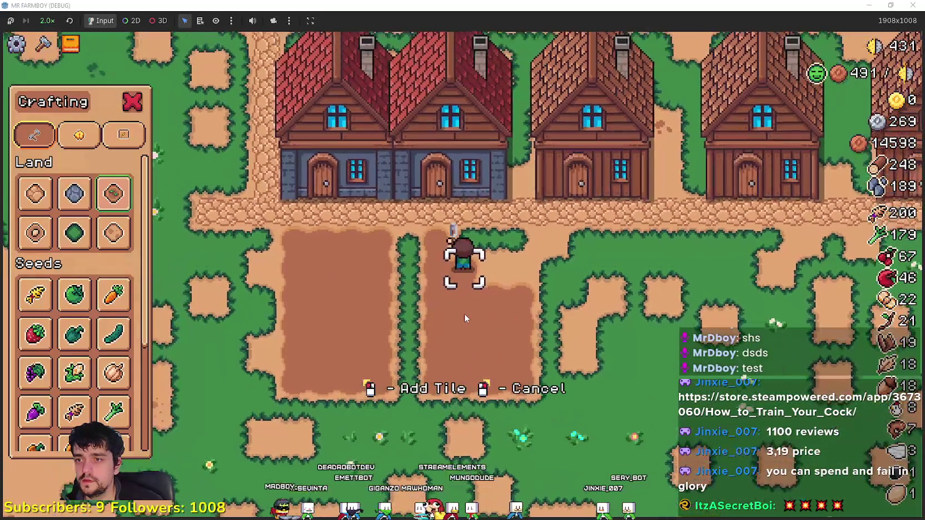
key(d)
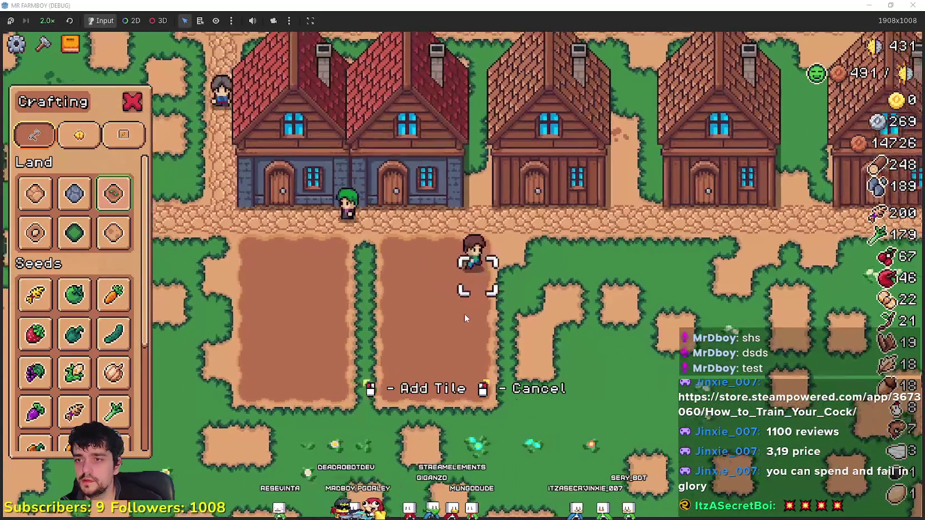
key(d)
Lay a new farm-tile strip to the right, widening the farm area
key(w)
key(s)
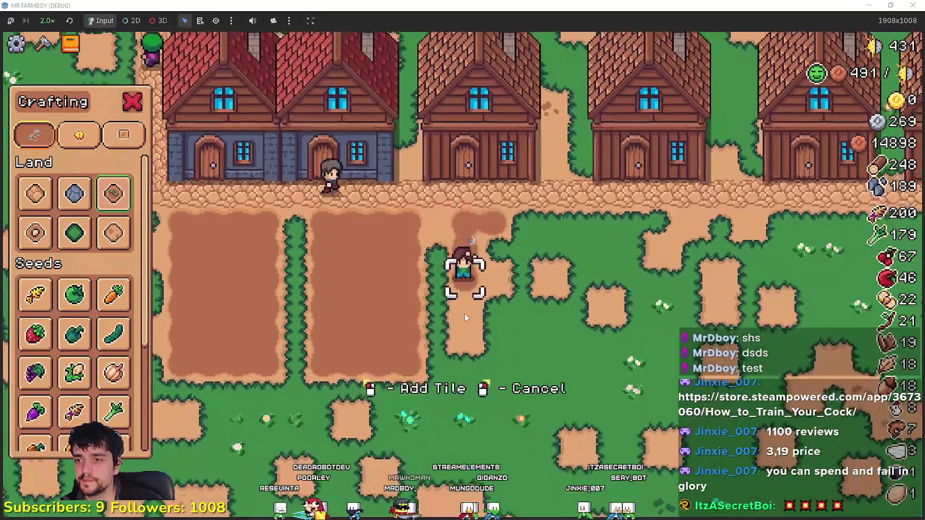
key(s)
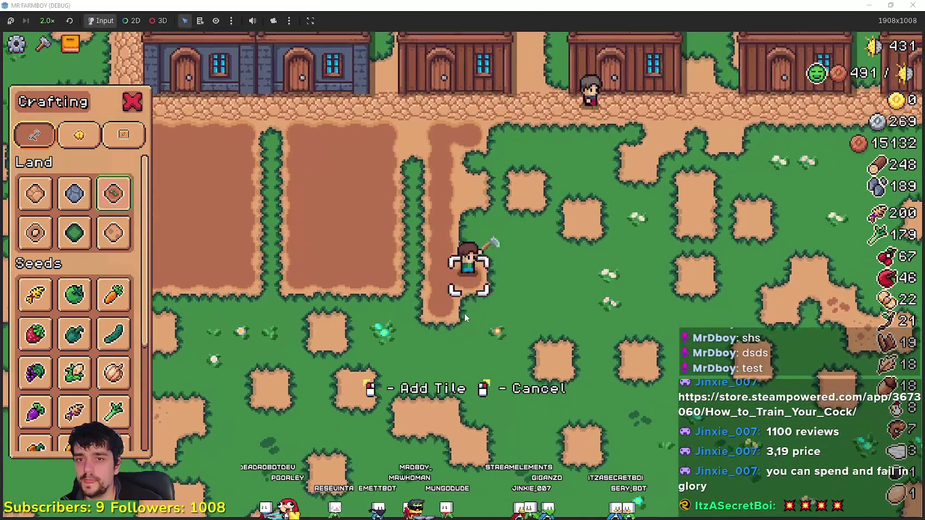
key(w)
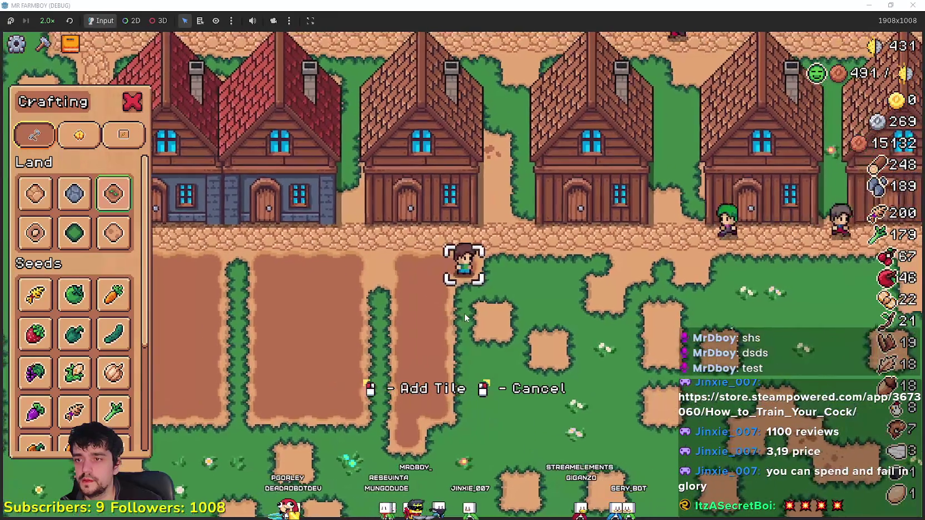
key(d)
key(s)
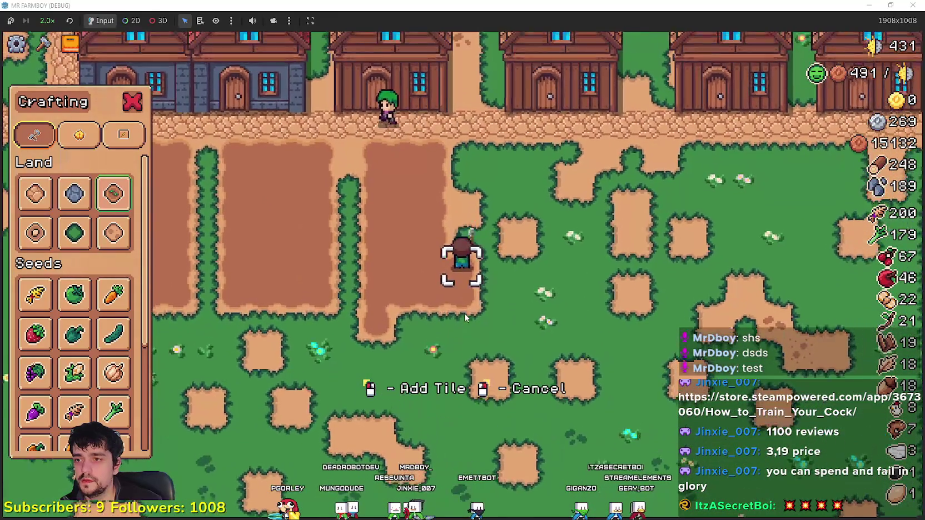
key(w)
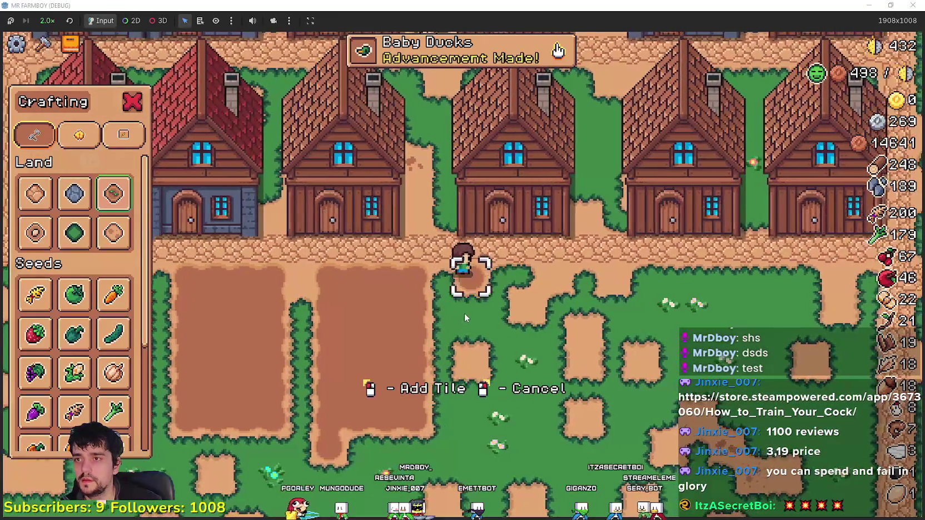
key(s)
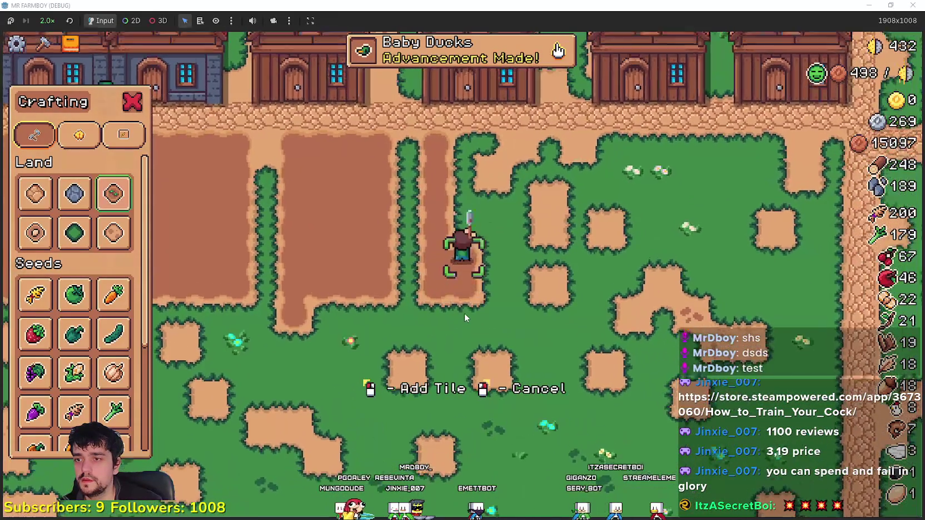
key(w)
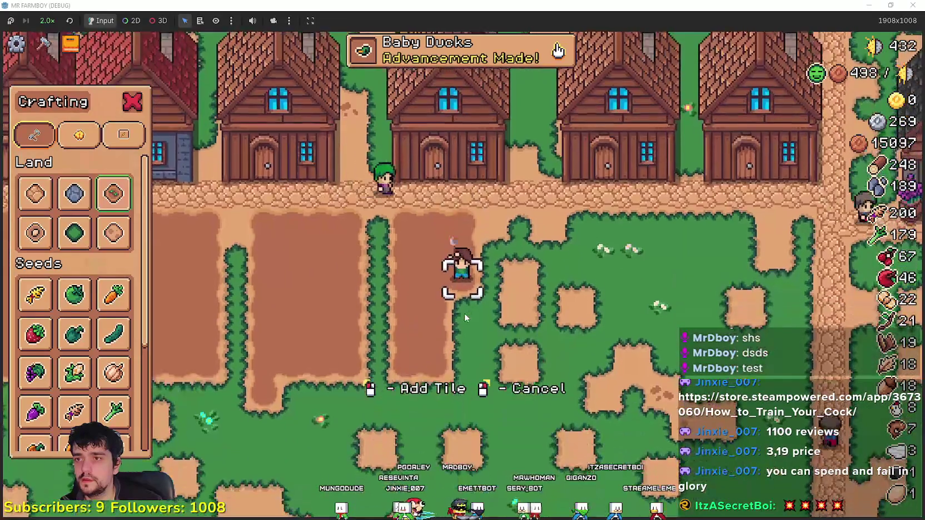
key(s)
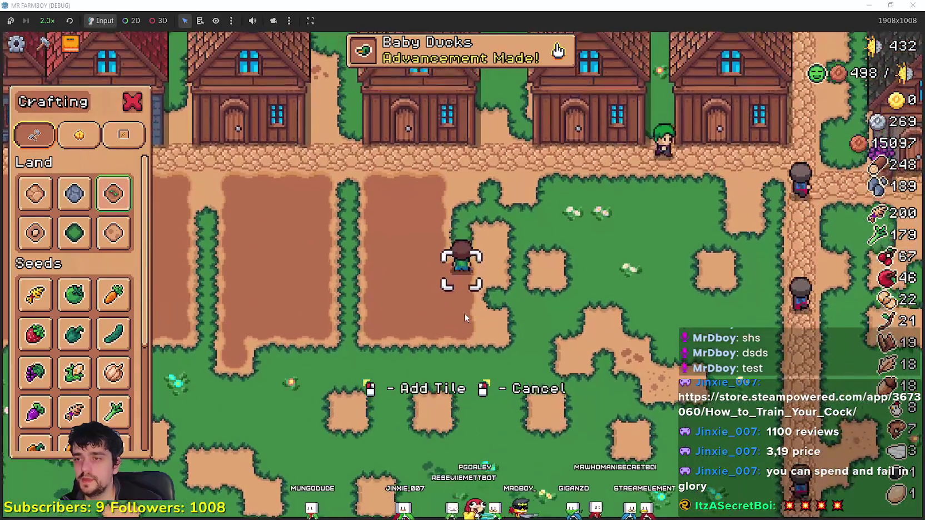
key(d)
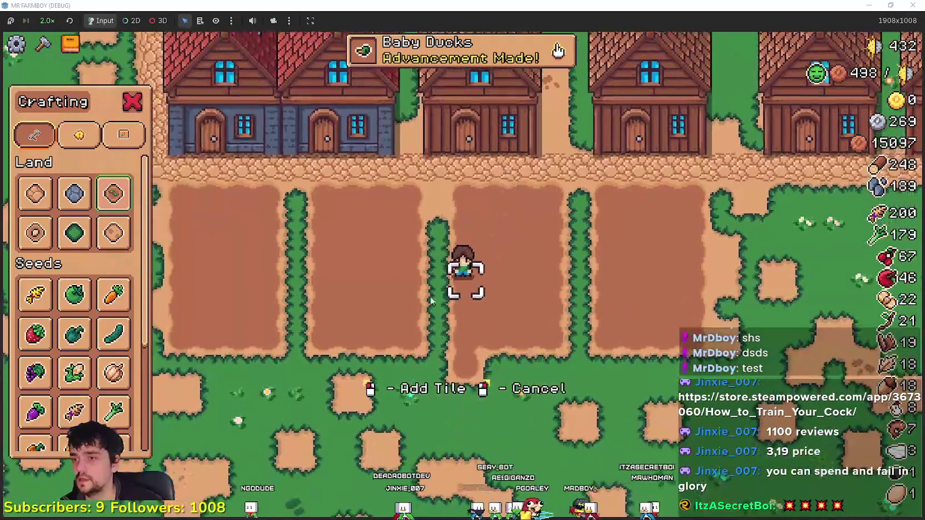
Cancel tile laying and bring up the advancements overview on crops
right_click(458, 305)
scroll(101, 387, down, 5)
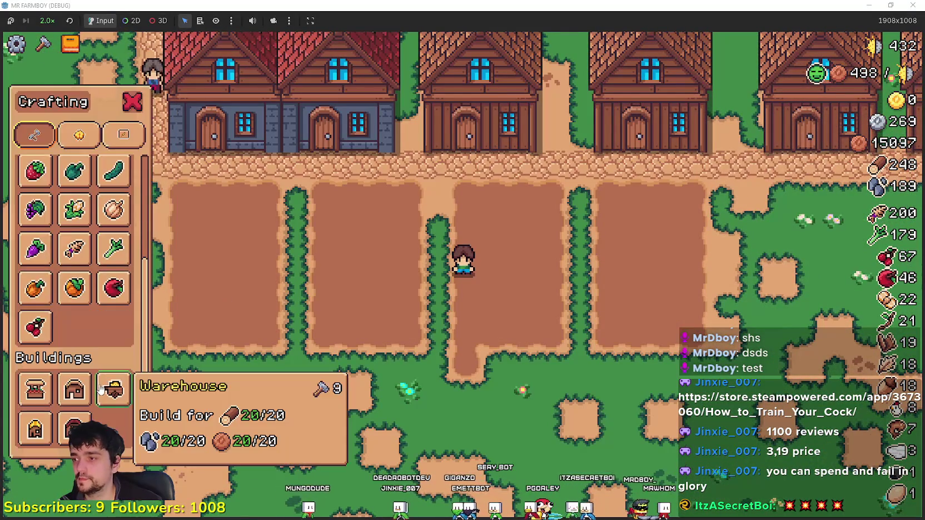
key(a)
key(Tab)
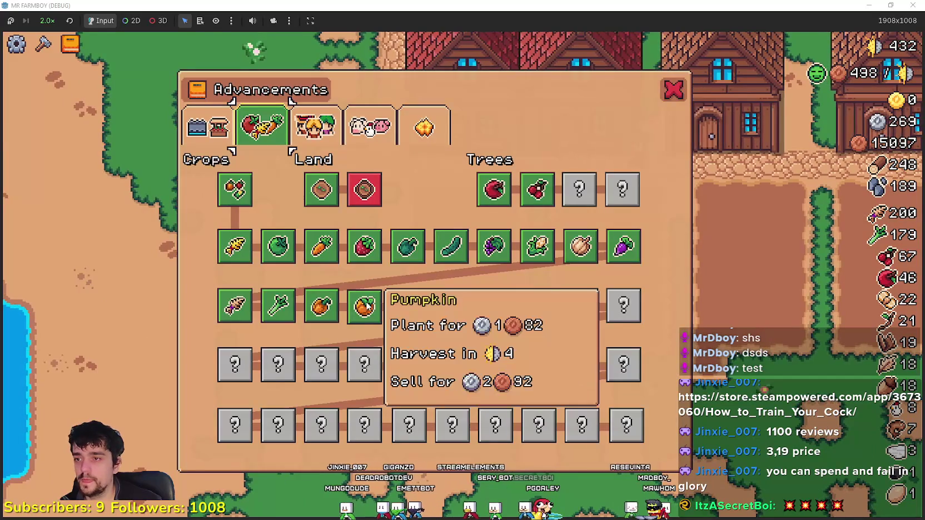
Close the advancements overview
key(Tab)
scroll(388, 306, down, 5)
scroll(388, 306, up, 5)
key(w)
key(Tab)
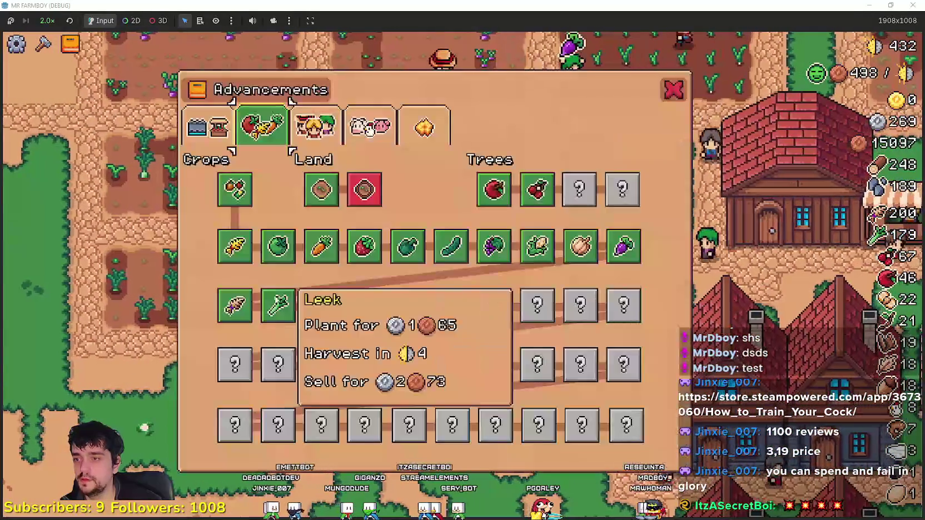
key(Tab)
Select Orange Pepper seeds and plant and water the first plot tiles
key(c)
click(35, 288)
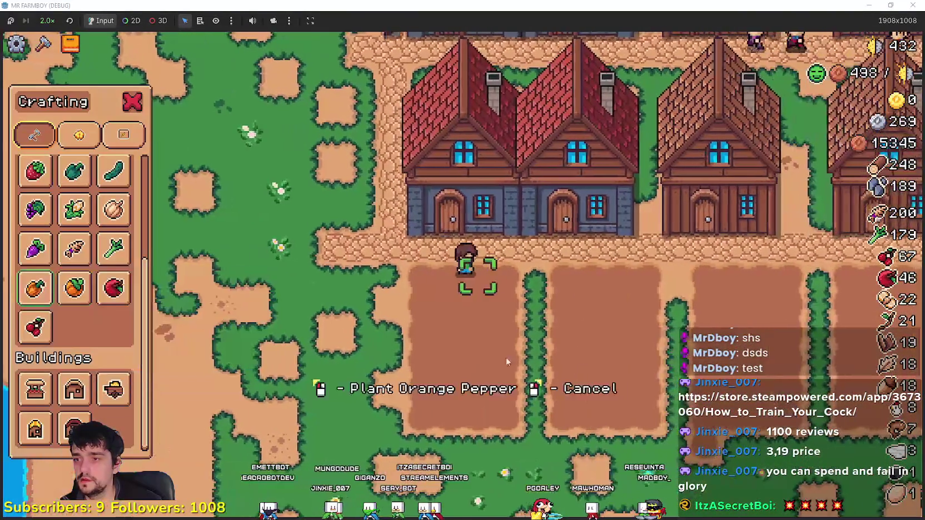
click(583, 351)
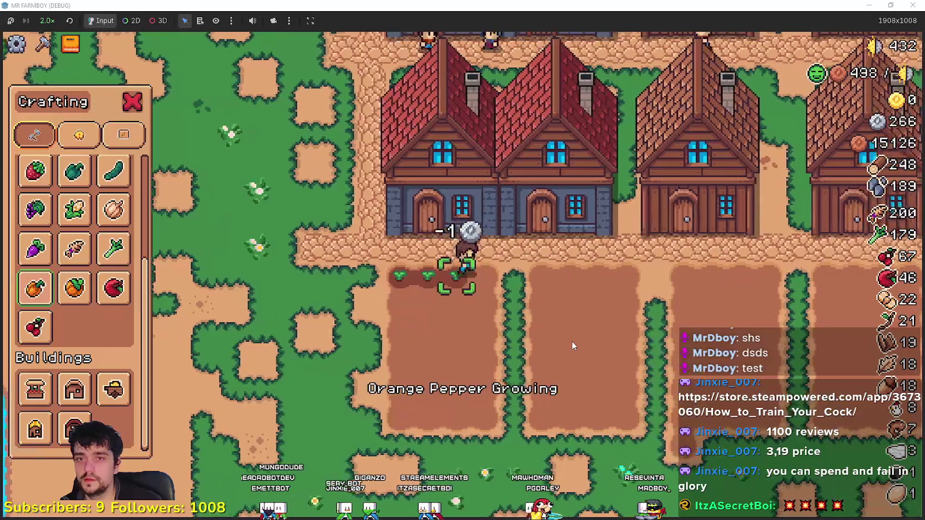
key(a)
click(571, 341)
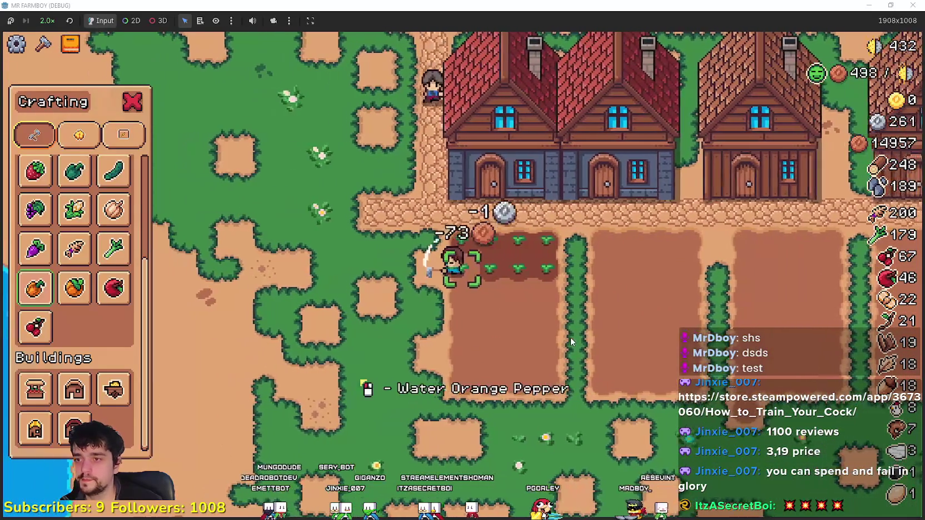
key(d)
click(570, 337)
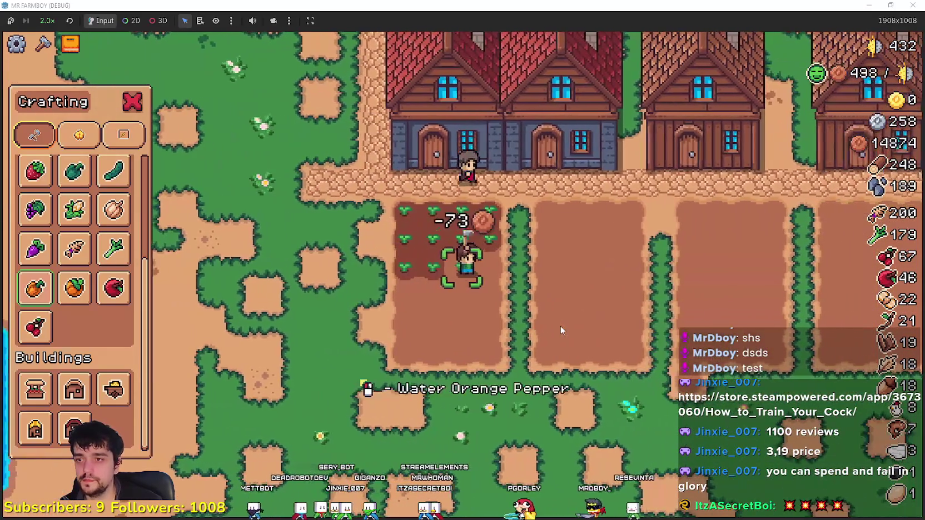
click(561, 326)
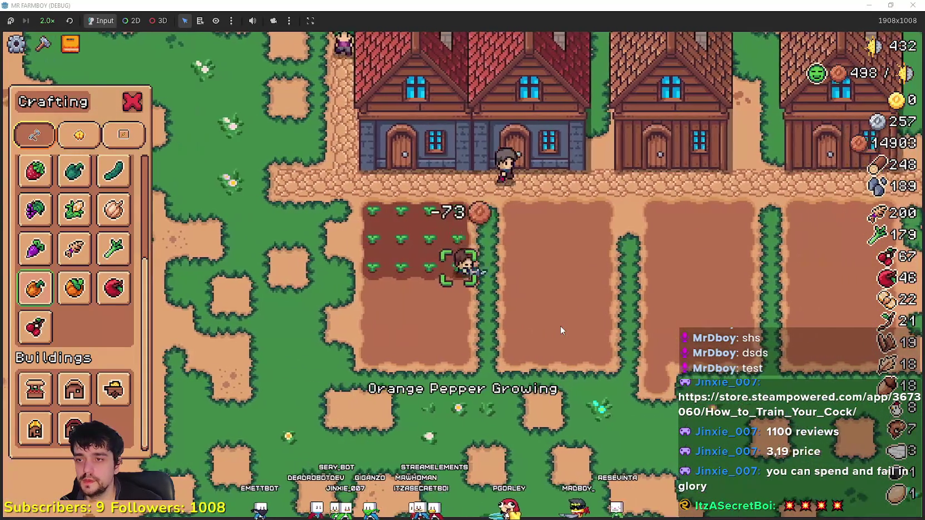
key(a)
Plant and water the remaining orange pepper rows, then start on the next plot
click(560, 330)
click(560, 330)
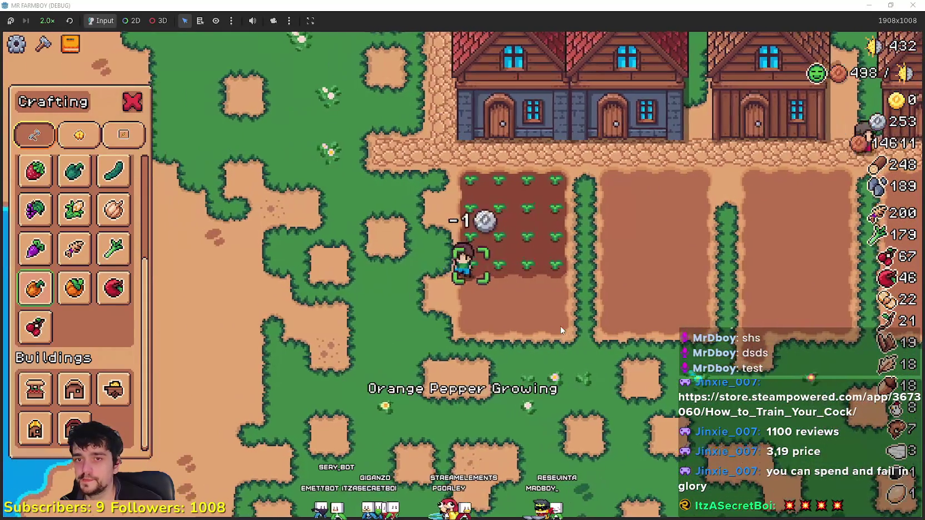
key(d)
click(560, 329)
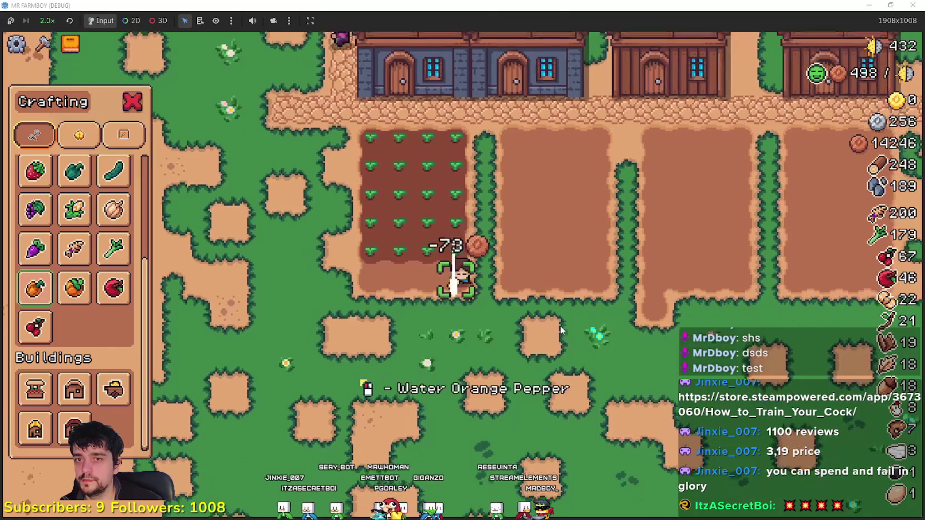
key(w)
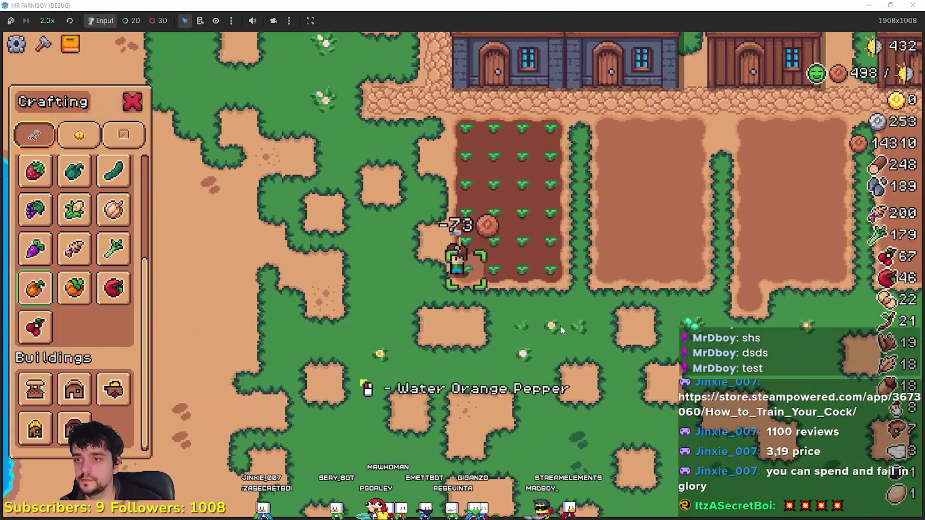
click(560, 330)
key(d)
key(w)
click(561, 330)
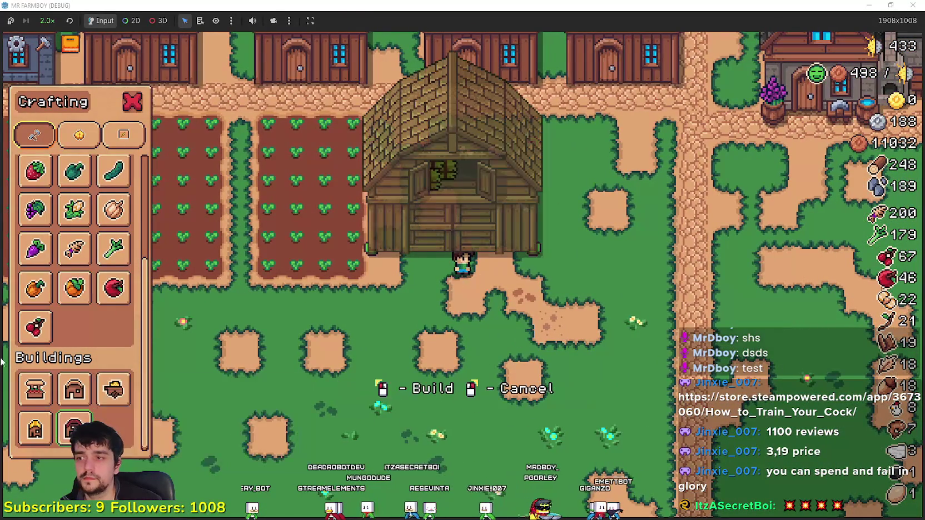
Place a warehouse beside the pepper fields and walk the farmer over to it
click(112, 395)
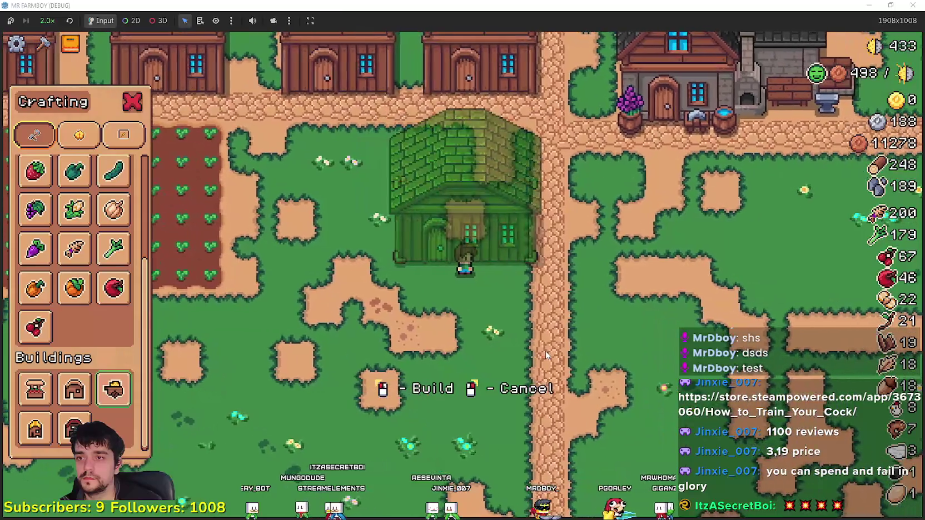
click(546, 355)
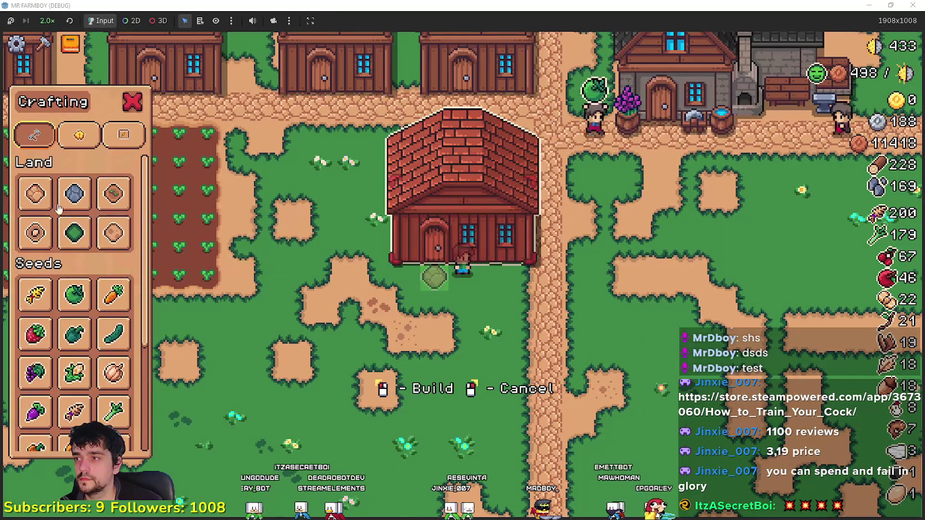
click(50, 195)
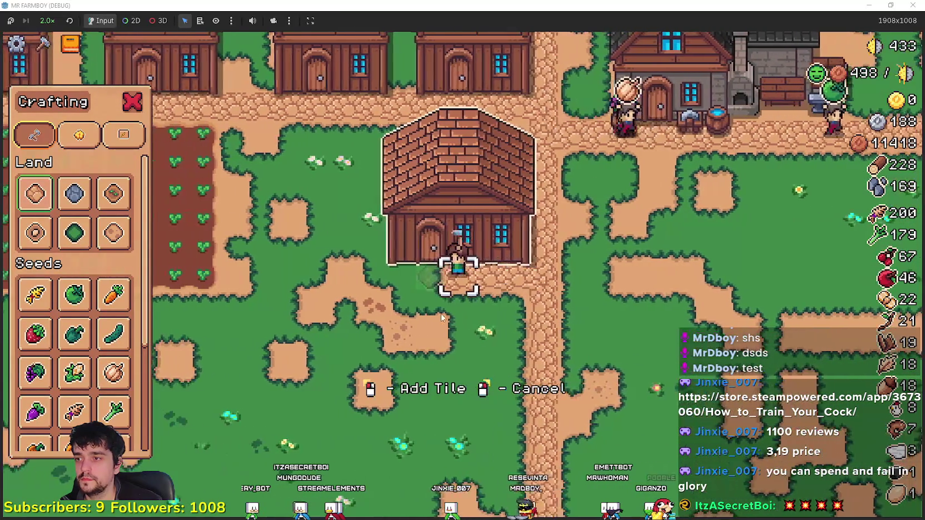
key(a)
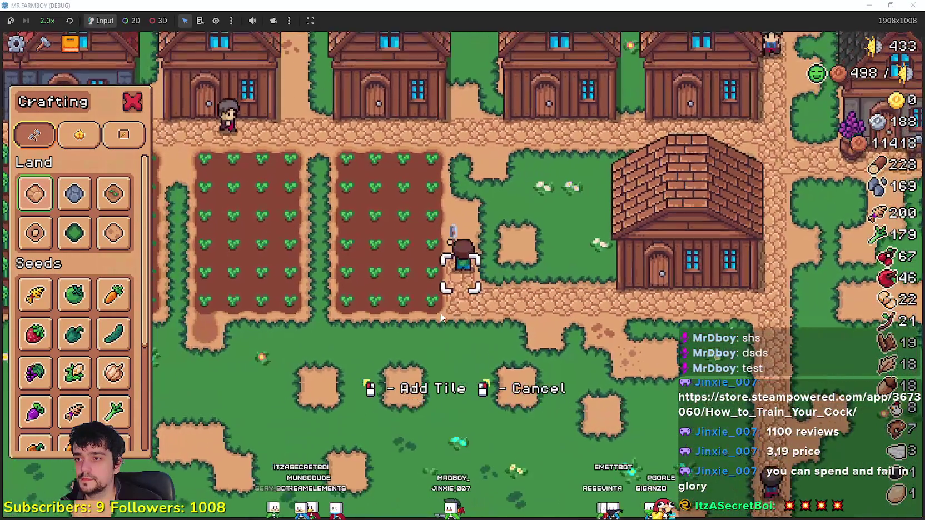
key(w)
right_click(441, 313)
key(d)
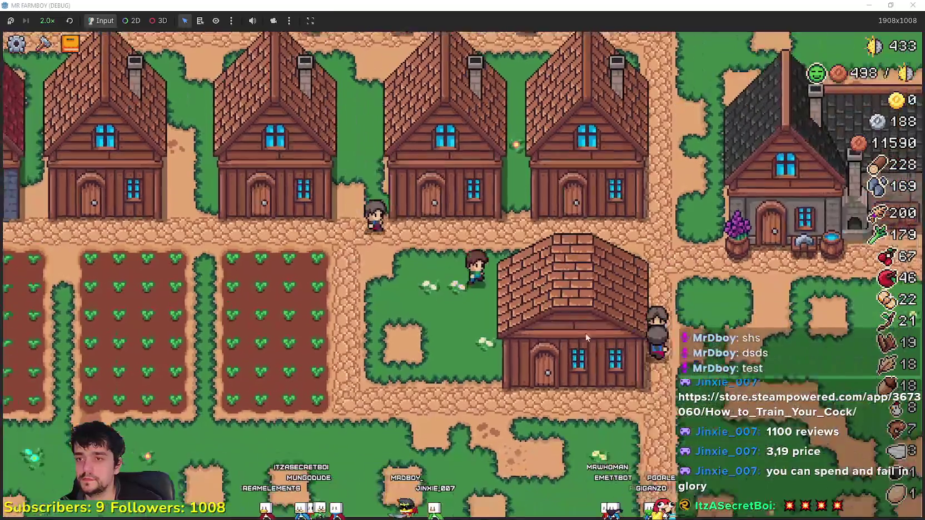
Add pumpkins to the warehouse stock, then glance at the advancements overview
key(e)
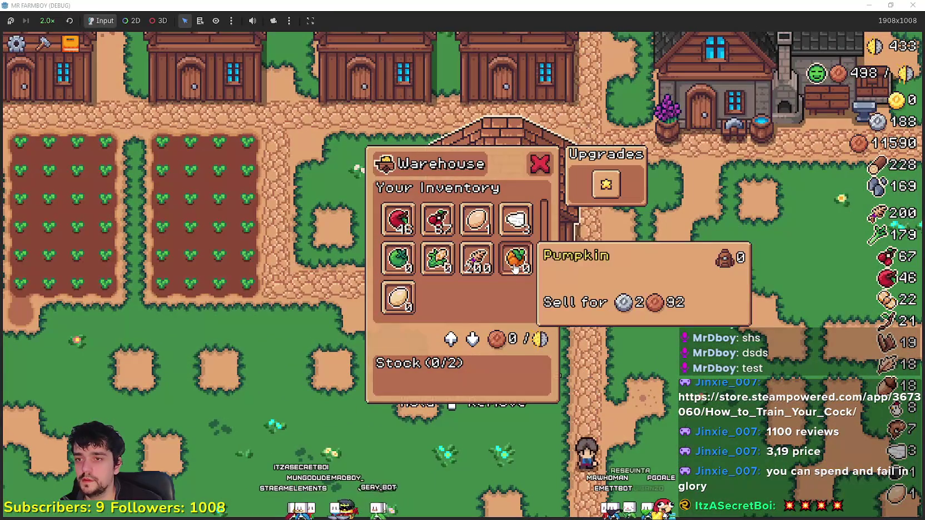
scroll(457, 269, up, 2)
click(516, 248)
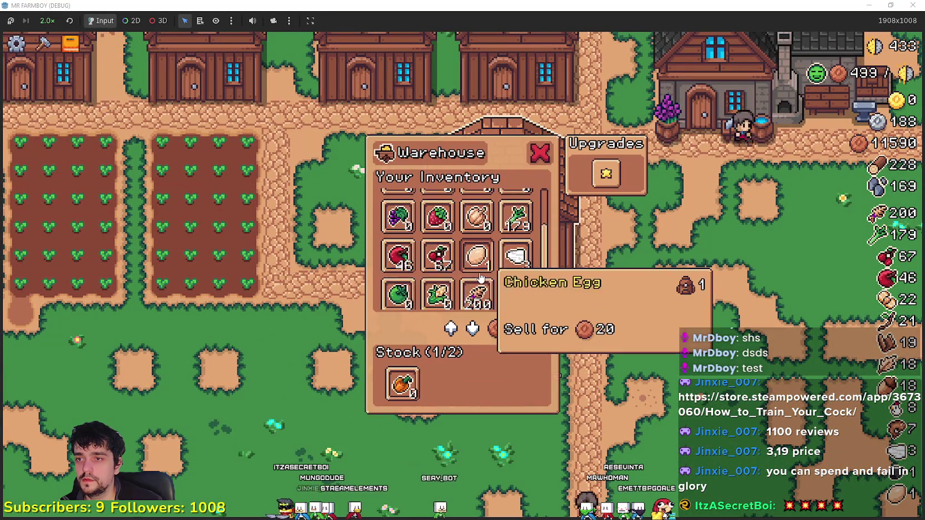
key(Escape)
key(Tab)
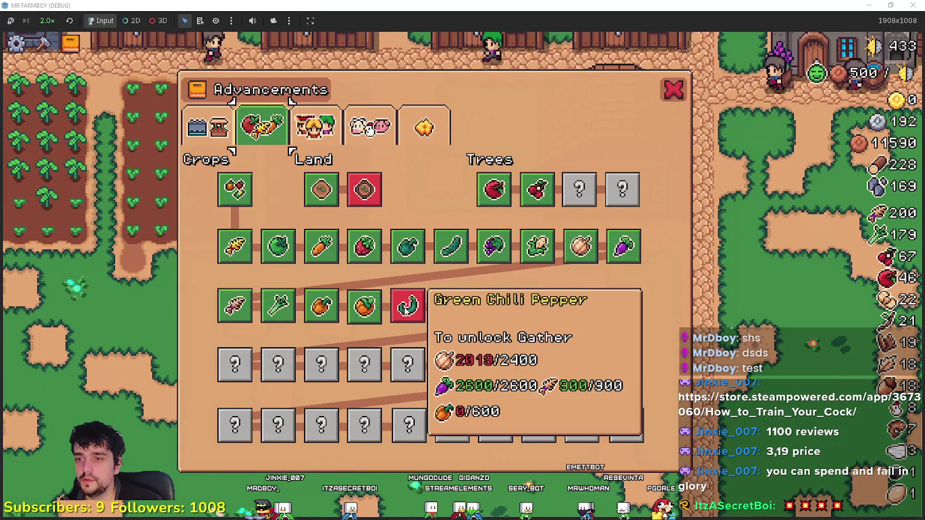
key(Tab)
scroll(402, 306, down, 5)
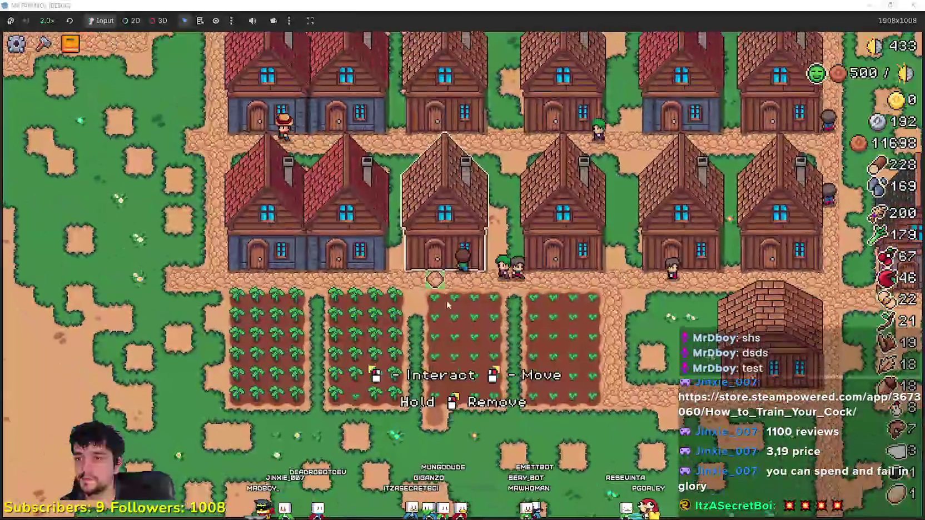
scroll(470, 294, up, 5)
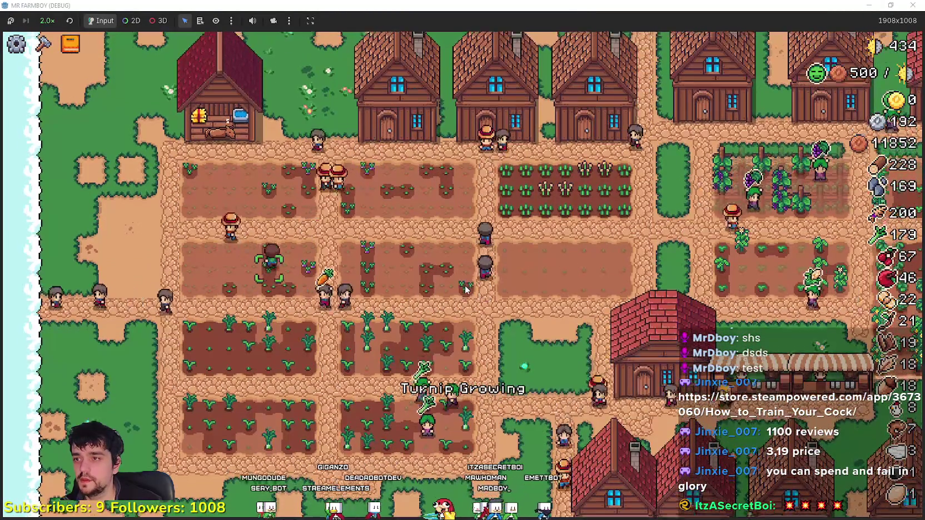
Buy a house's bed capacity upgrade from its workers and beds details
key(c)
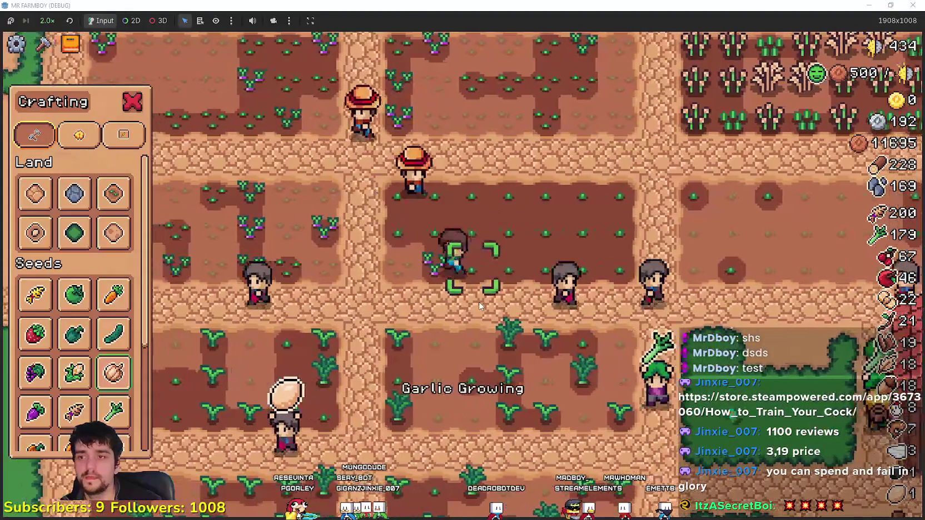
key(c)
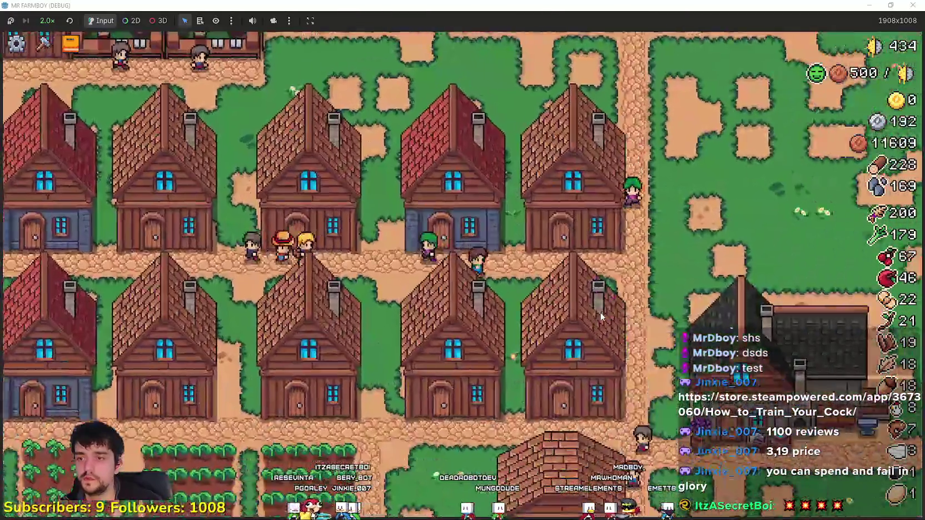
click(595, 315)
click(606, 173)
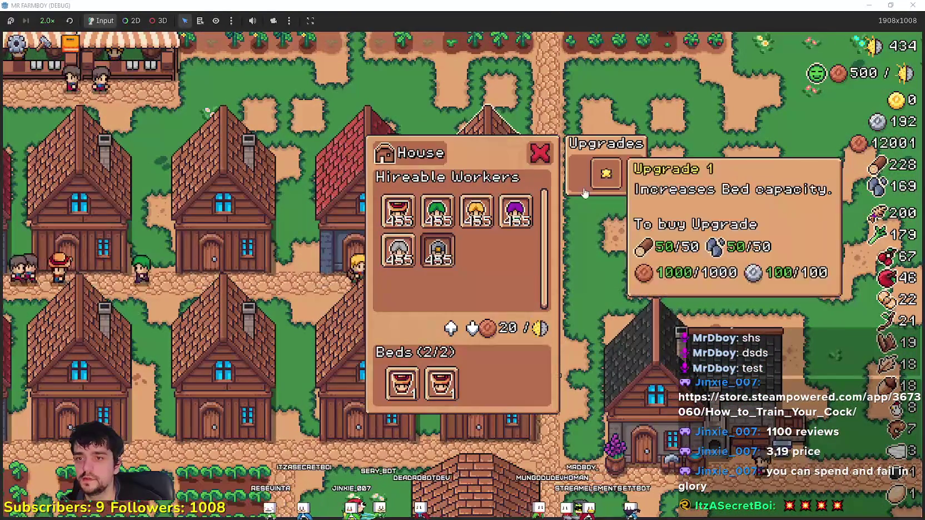
key(Escape)
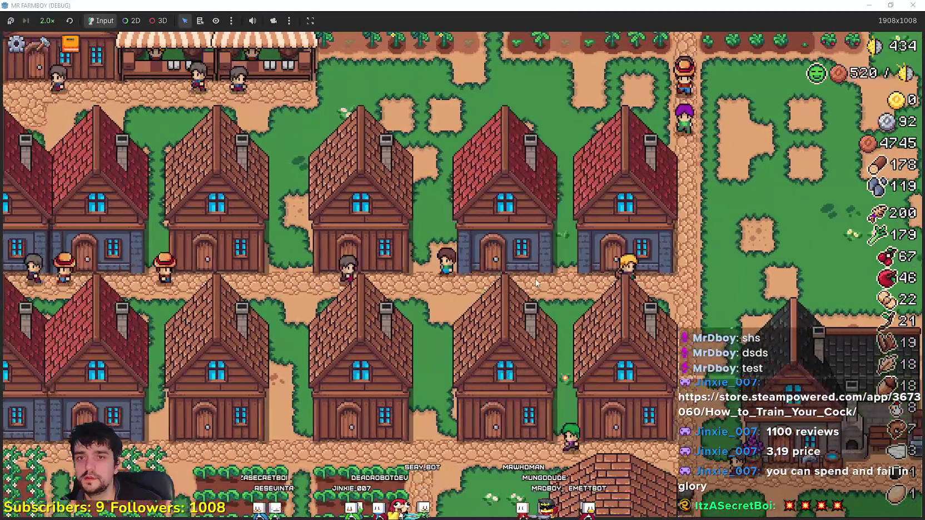
Inspect two more houses, then check Green Chili Pepper's 600-pumpkin requirement in the Advancements tree
click(537, 283)
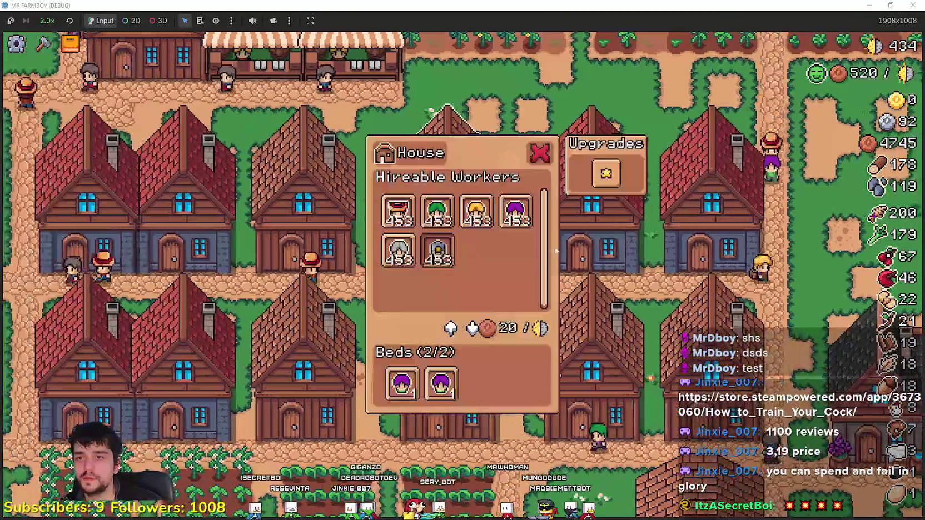
key(Escape)
click(540, 284)
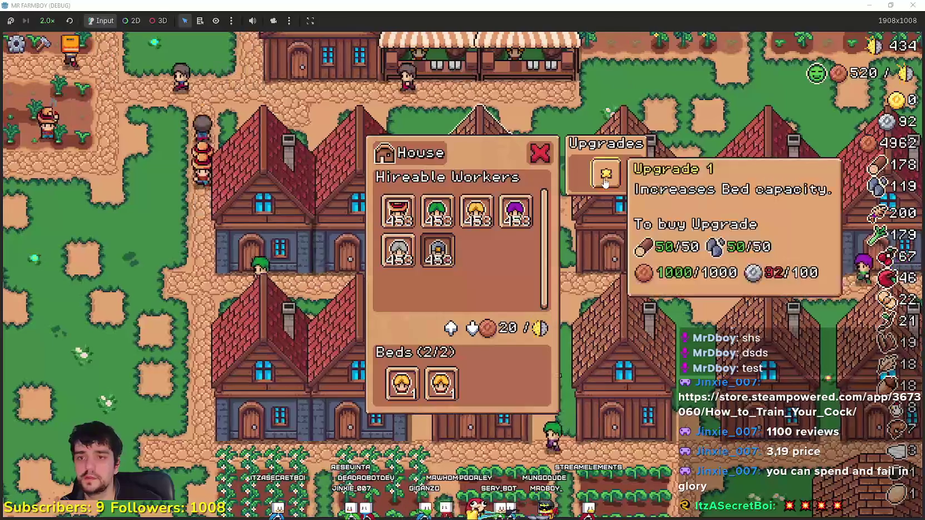
key(Escape)
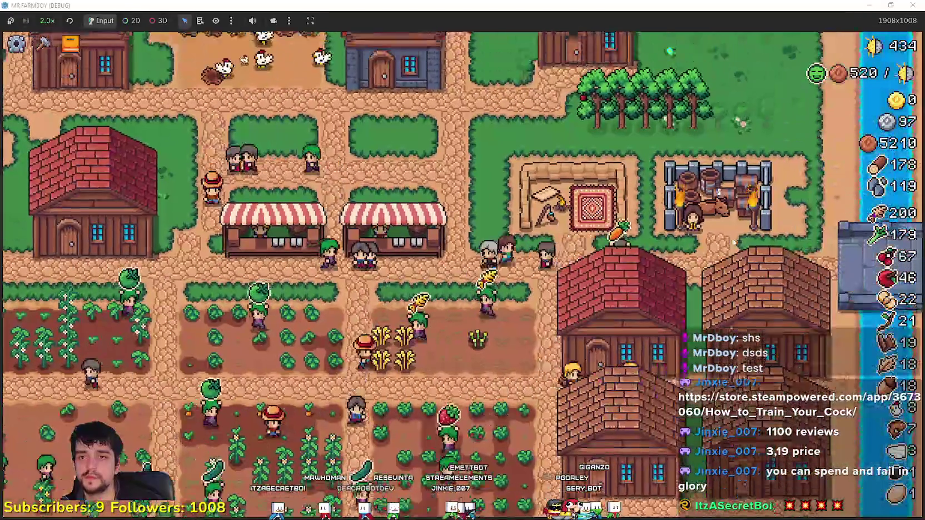
key(a)
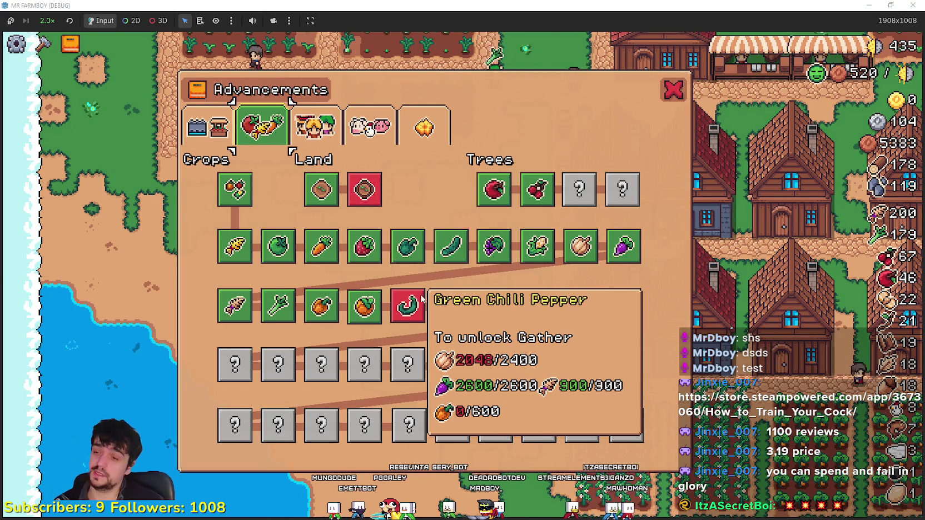
Close Advancements, select Farm Tile from crafting and walk the farmer below the crop field
click(673, 90)
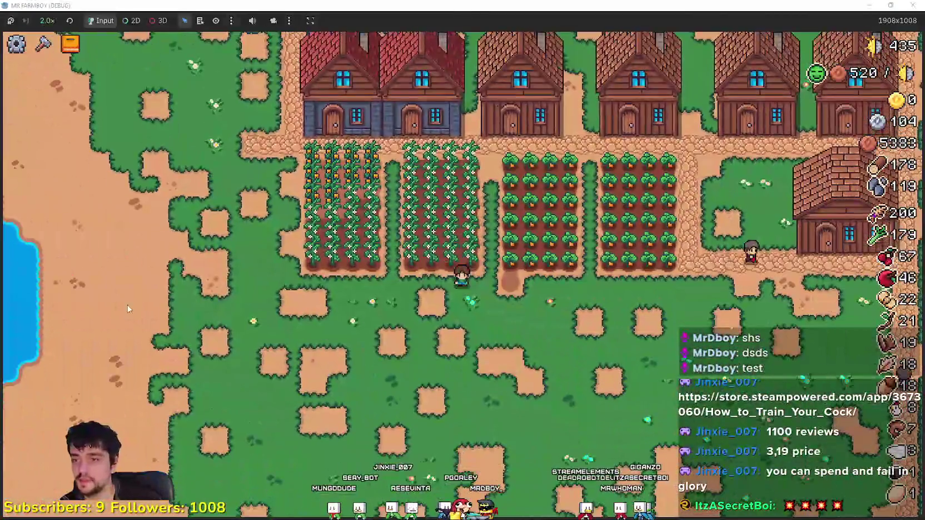
click(43, 44)
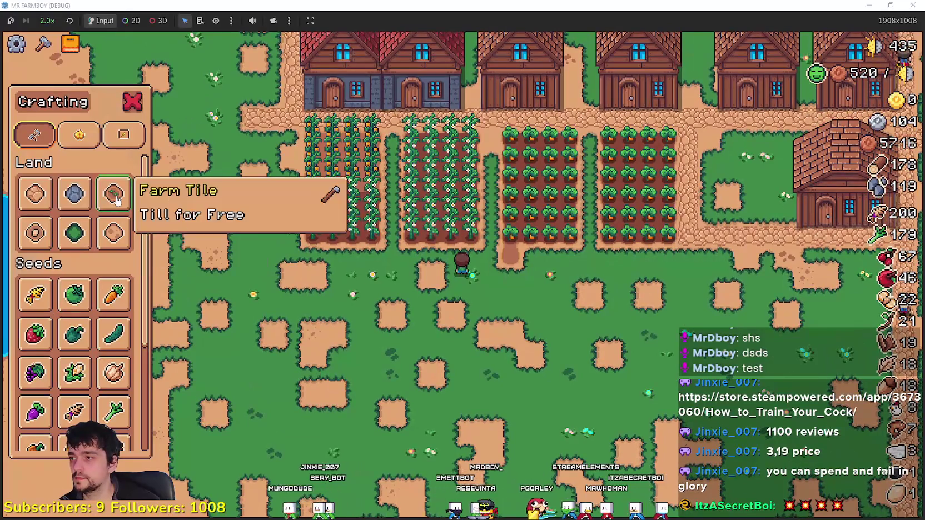
click(115, 198)
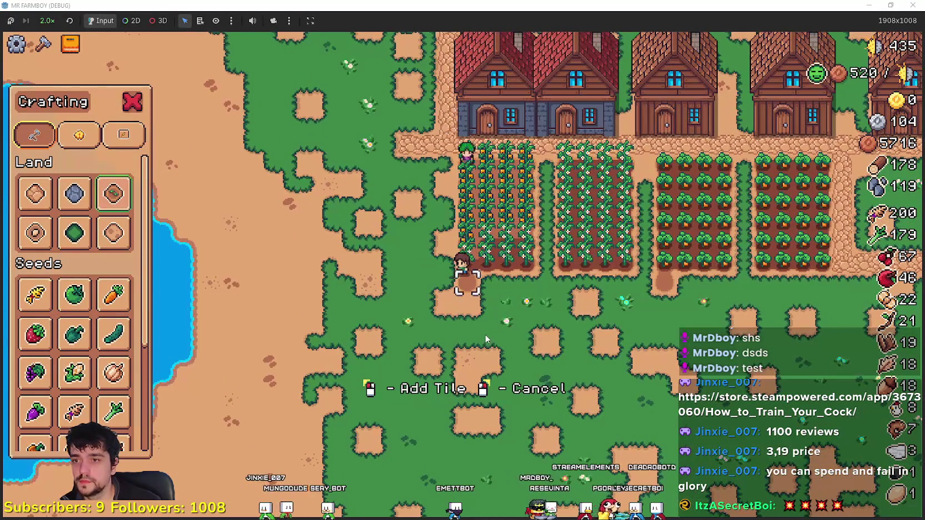
key(d)
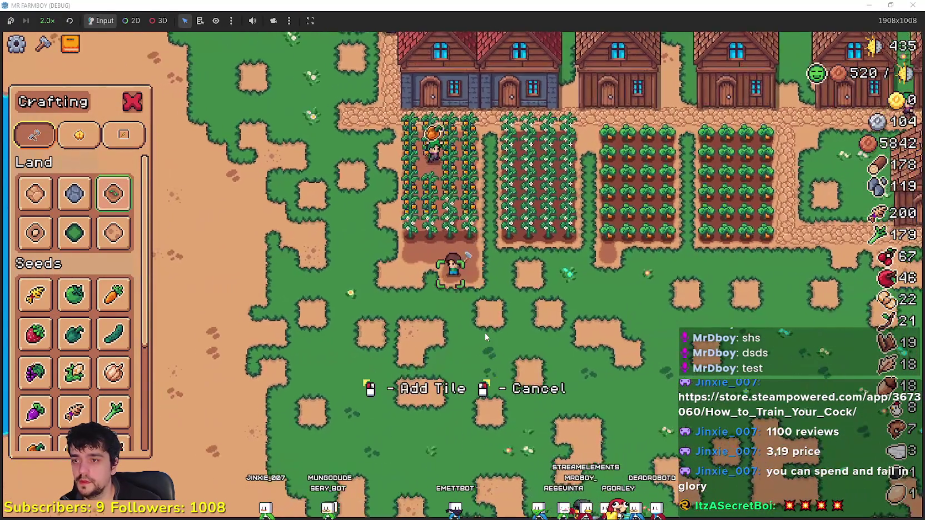
key(s)
key(d)
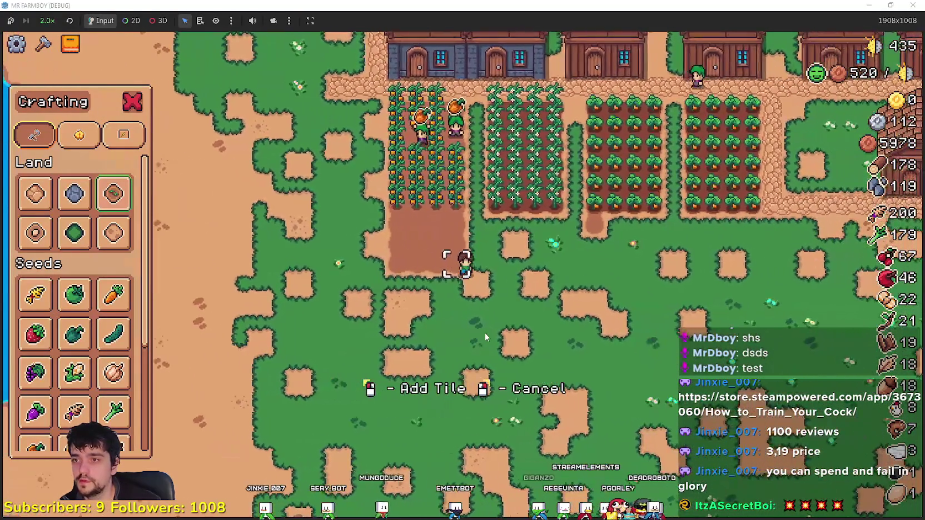
key(a)
key(s)
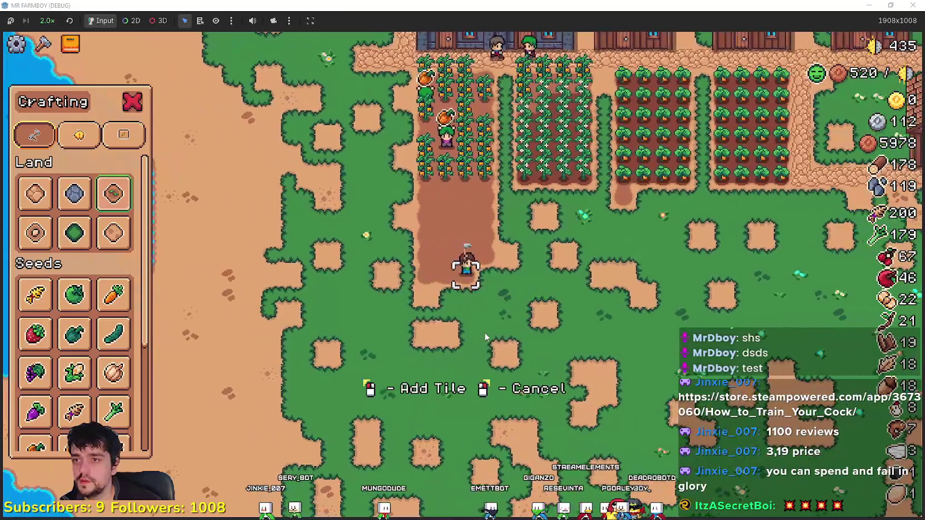
key(a)
key(s)
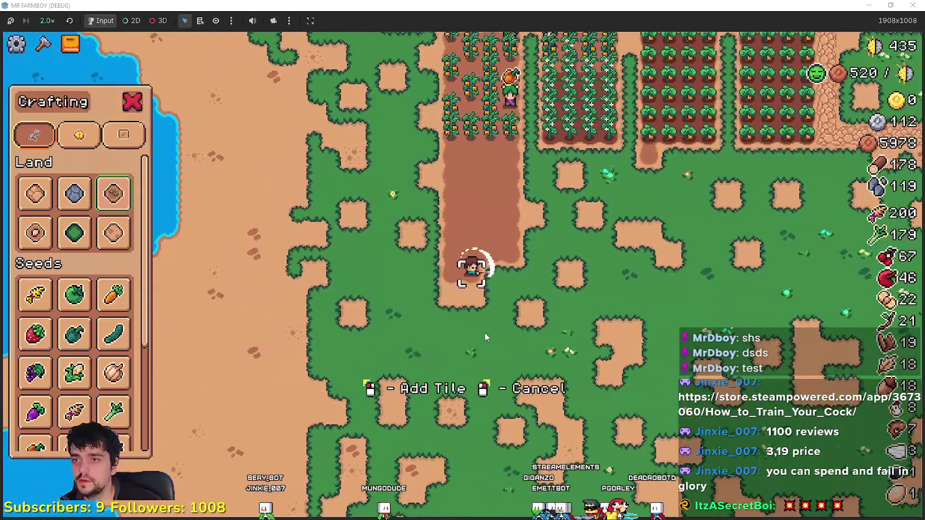
key(w)
key(d)
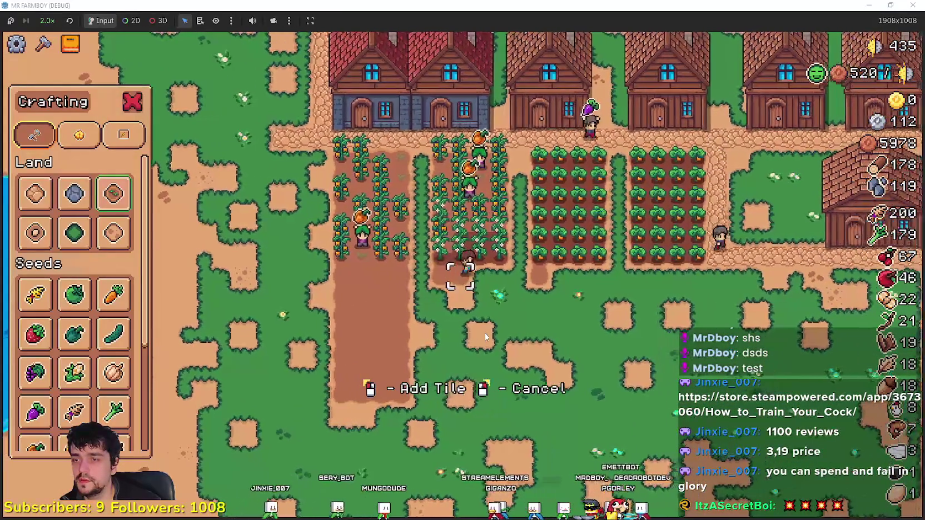
Lay two strips of farm tiles south of the field, then cancel placement
key(s)
click(485, 336)
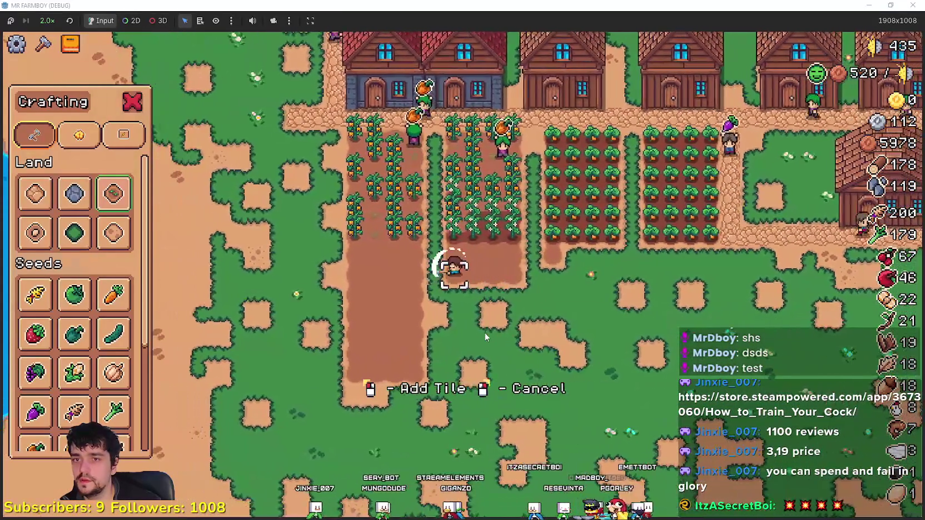
key(s)
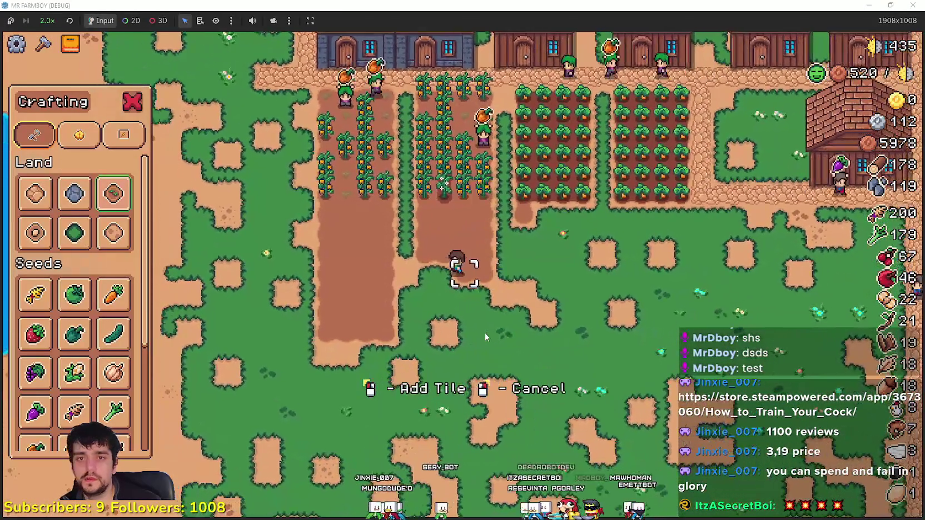
key(s)
key(d)
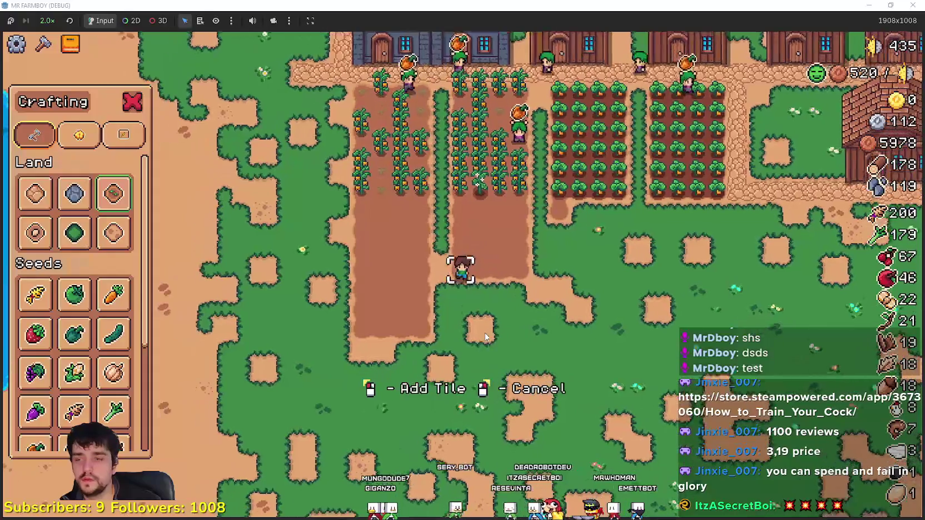
click(484, 336)
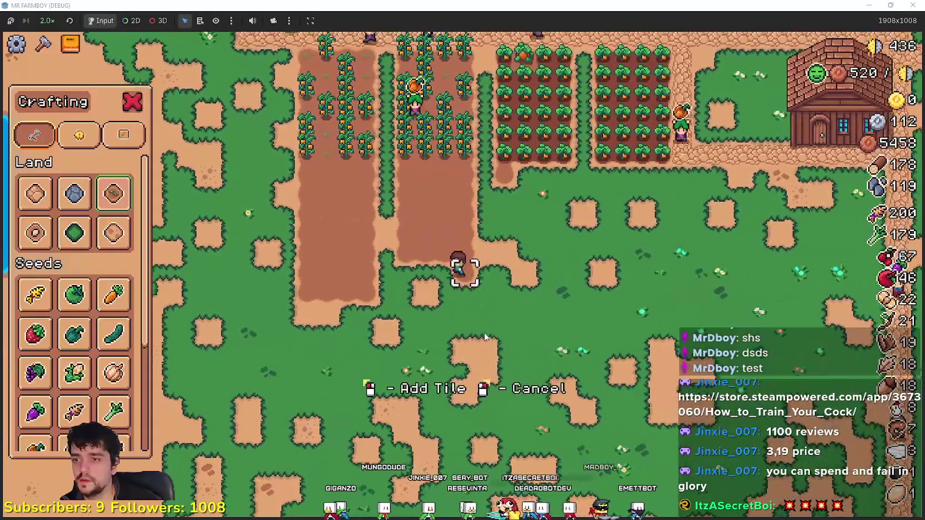
click(484, 337)
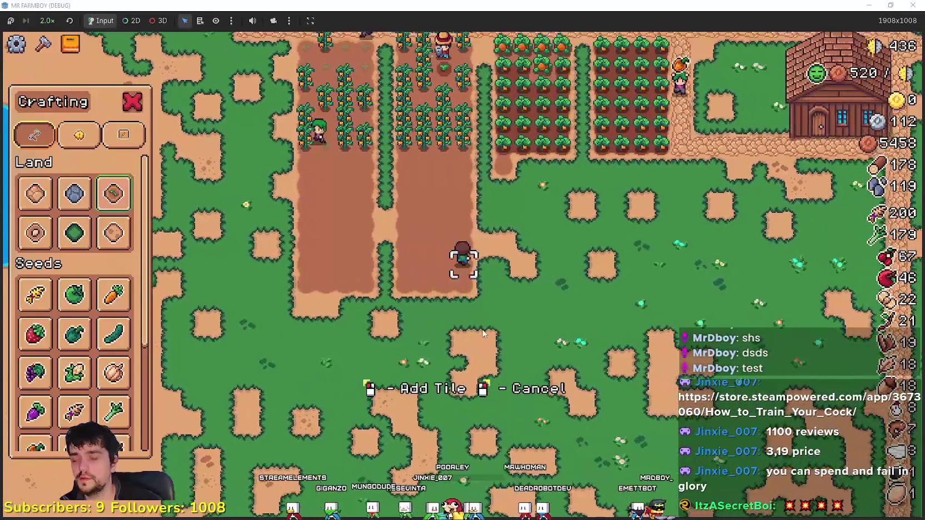
right_click(483, 334)
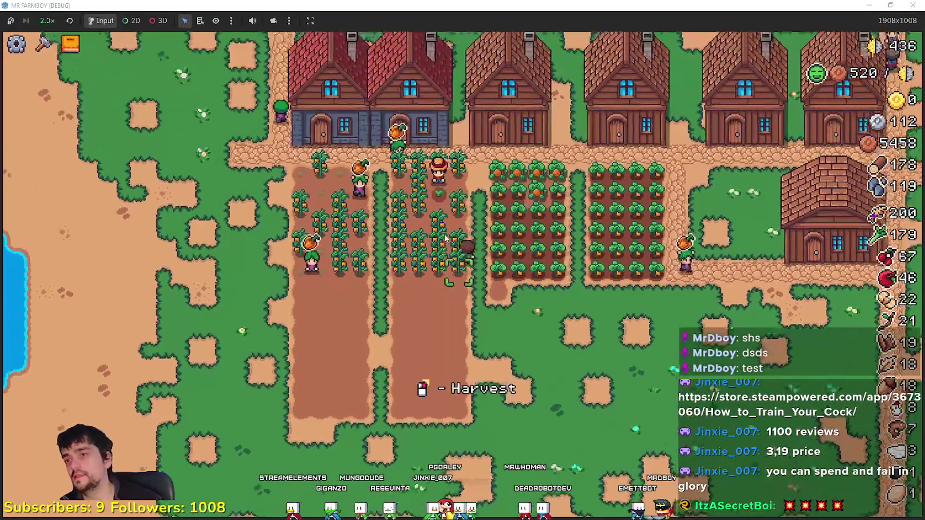
scroll(456, 227, down, 2)
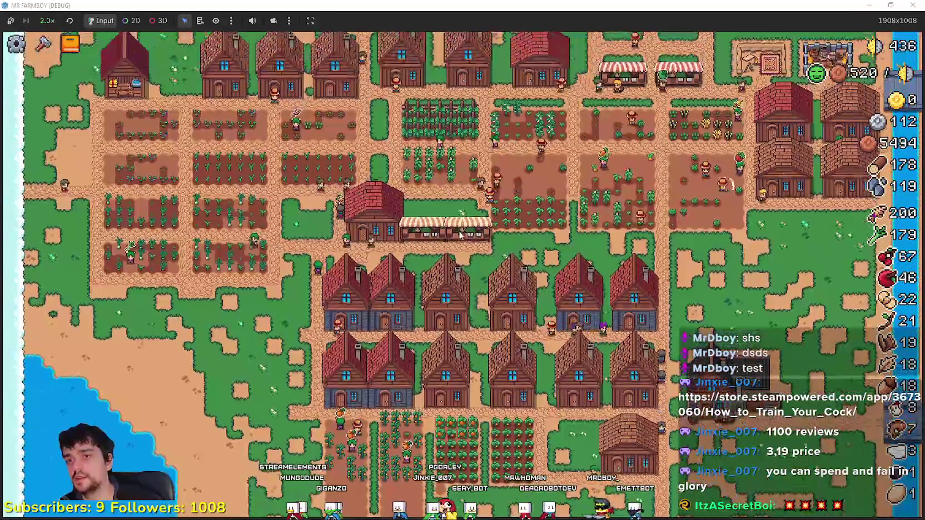
Read the Blacksmith's Gatherer, Farmer, Forester and Miner Boots cards without buying any
scroll(645, 323, up, 3)
click(645, 320)
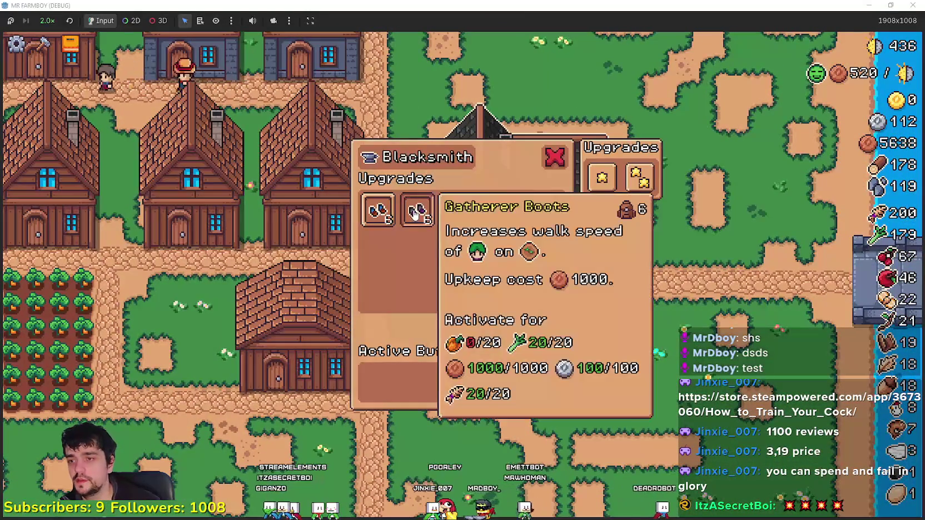
mouse_move(403, 215)
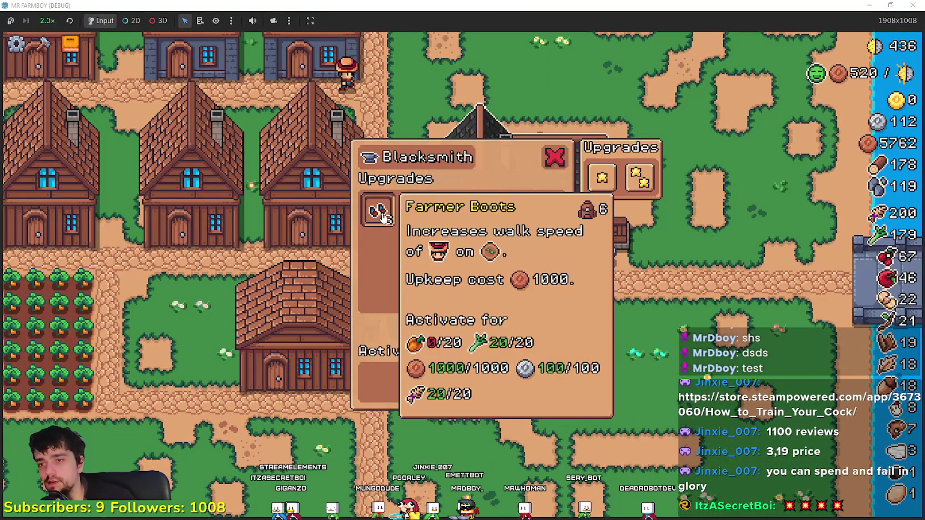
mouse_move(509, 216)
mouse_move(620, 171)
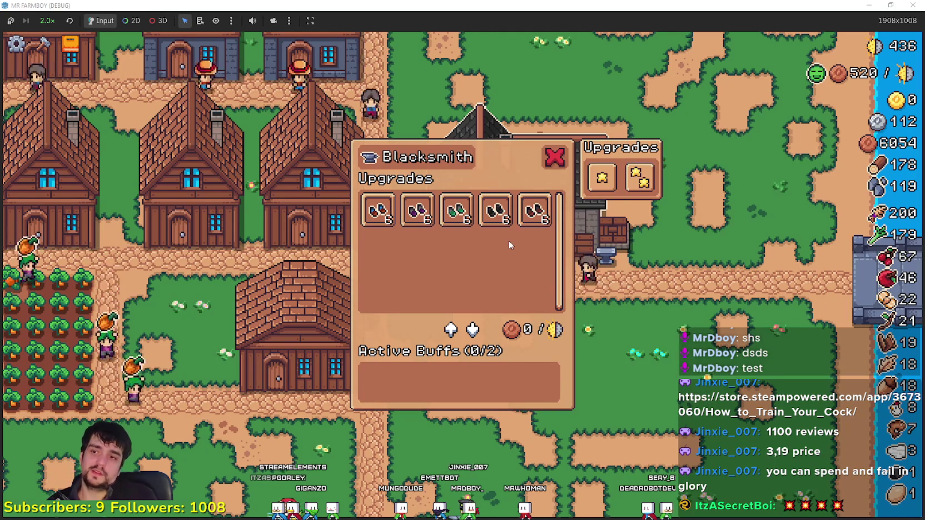
mouse_move(397, 198)
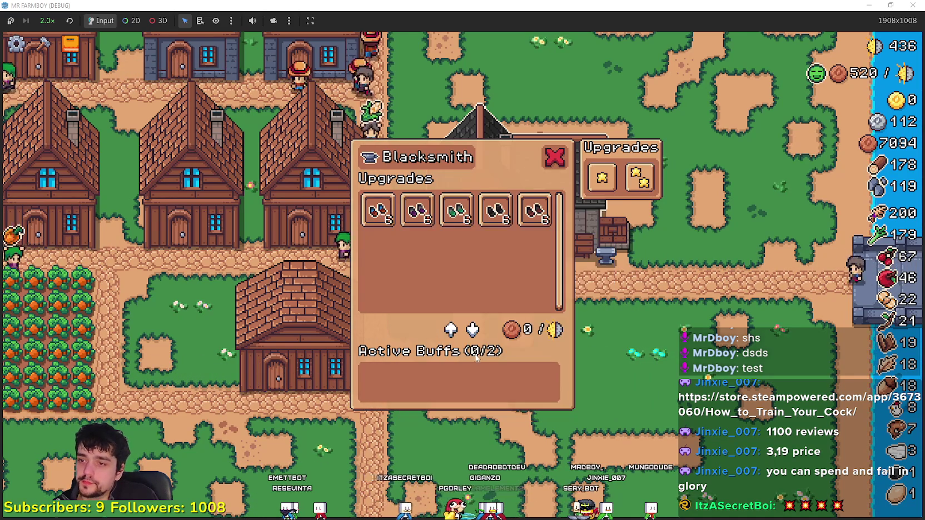
mouse_move(538, 214)
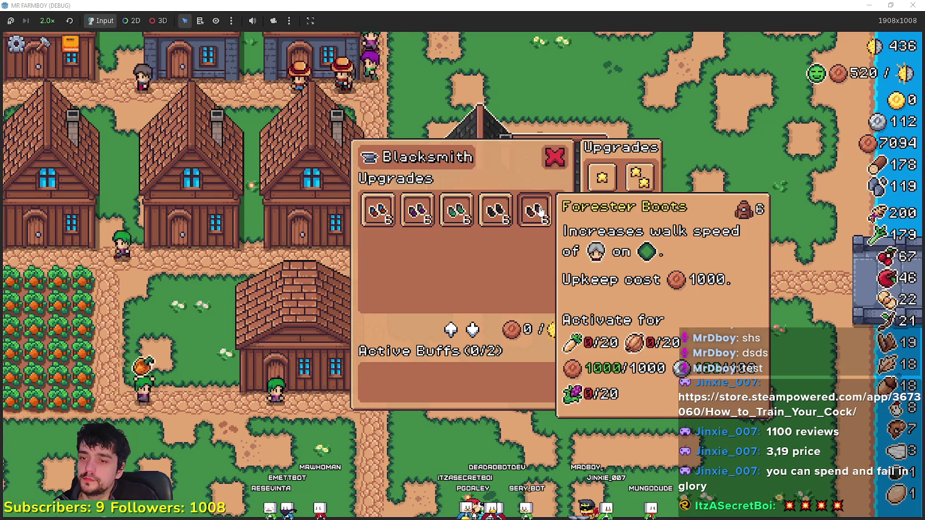
click(554, 157)
Reopen the Blacksmith's upgrades panel and close it again twice
click(636, 335)
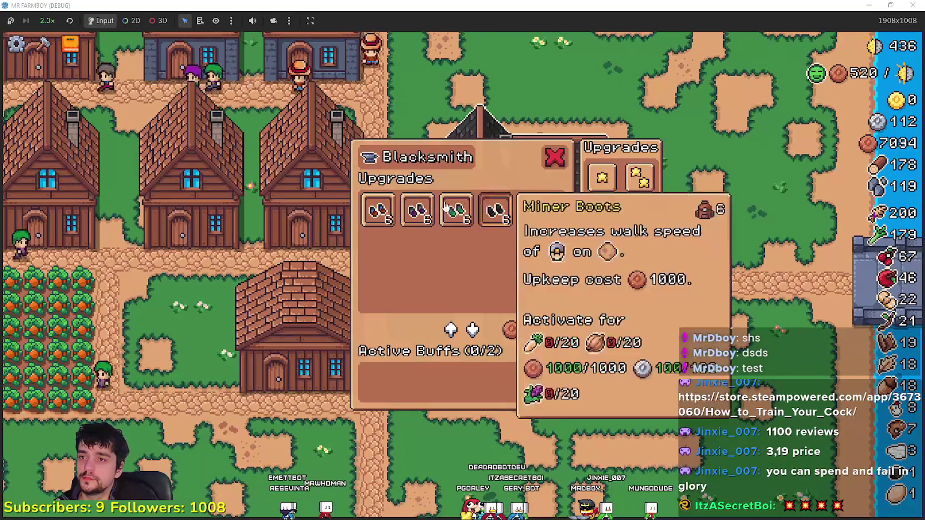
click(638, 343)
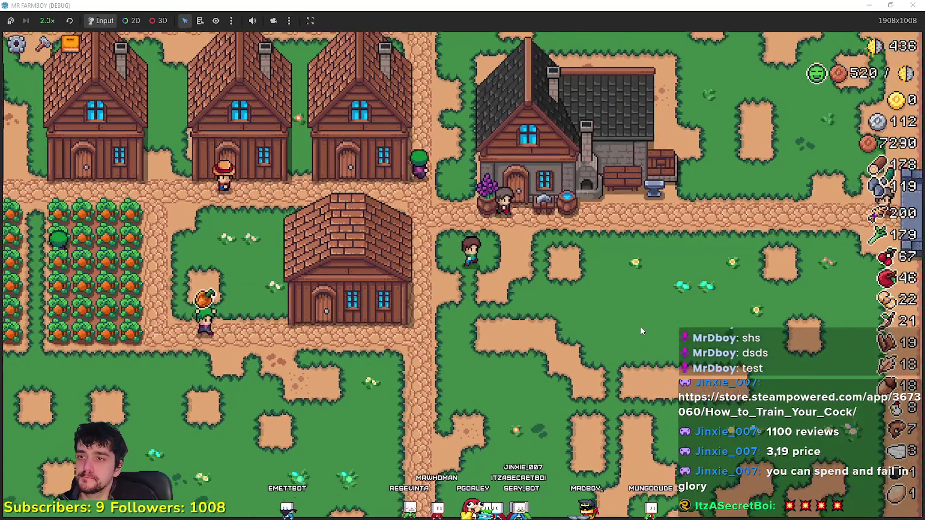
click(640, 331)
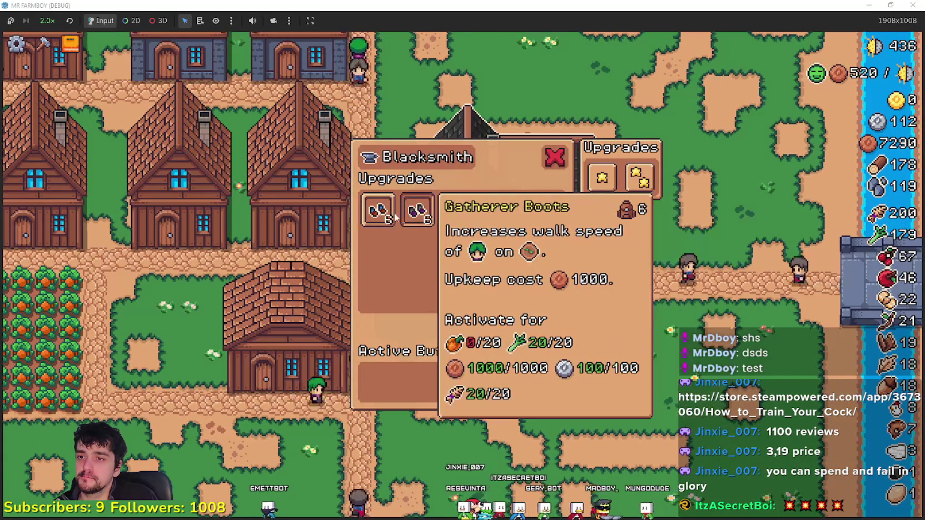
click(573, 347)
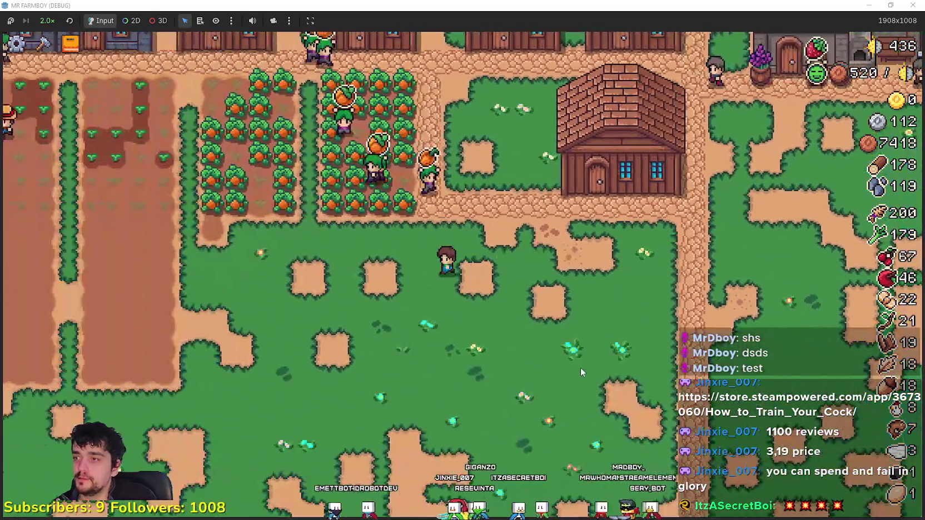
Choose Orange Pepper from the Crafting list's Seeds and plant the first new field tile
key(c)
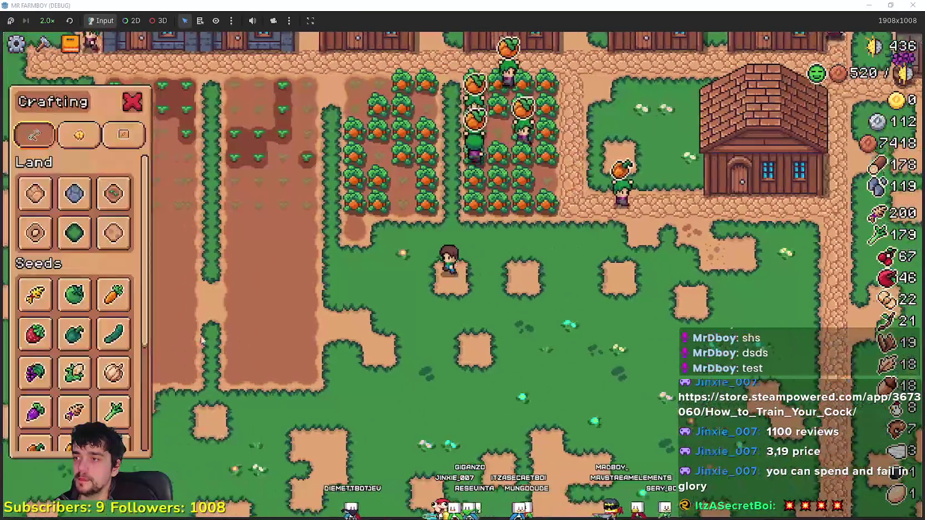
scroll(78, 250, down, 3)
mouse_move(92, 249)
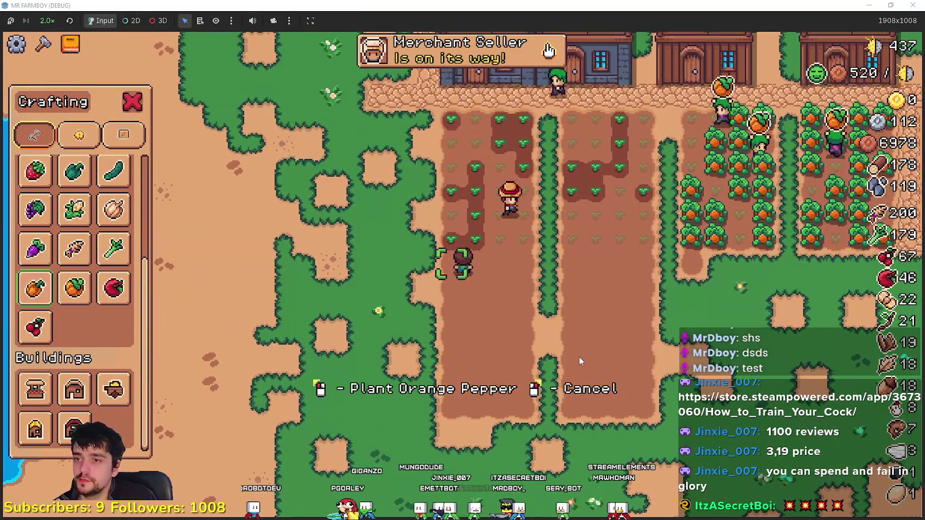
click(578, 357)
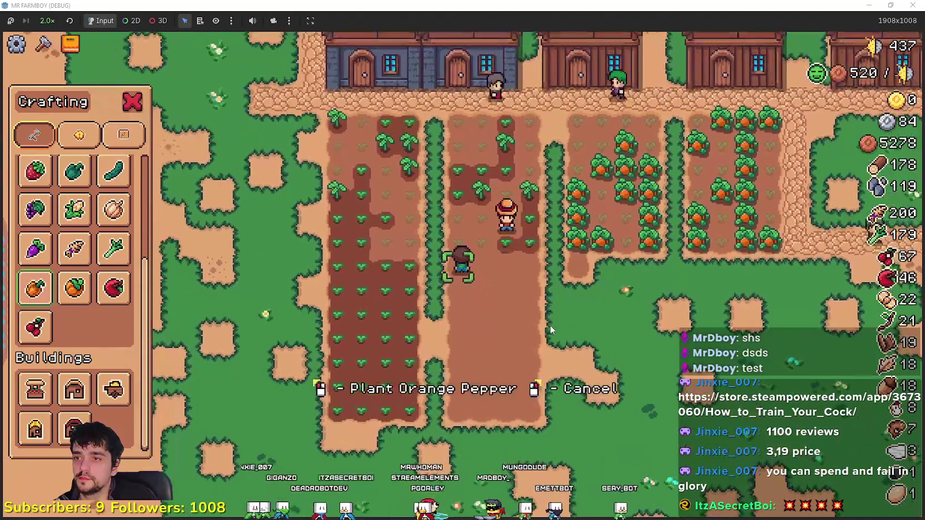
Plant more orange peppers, water them, and open the Blacksmith's upgrades
click(549, 326)
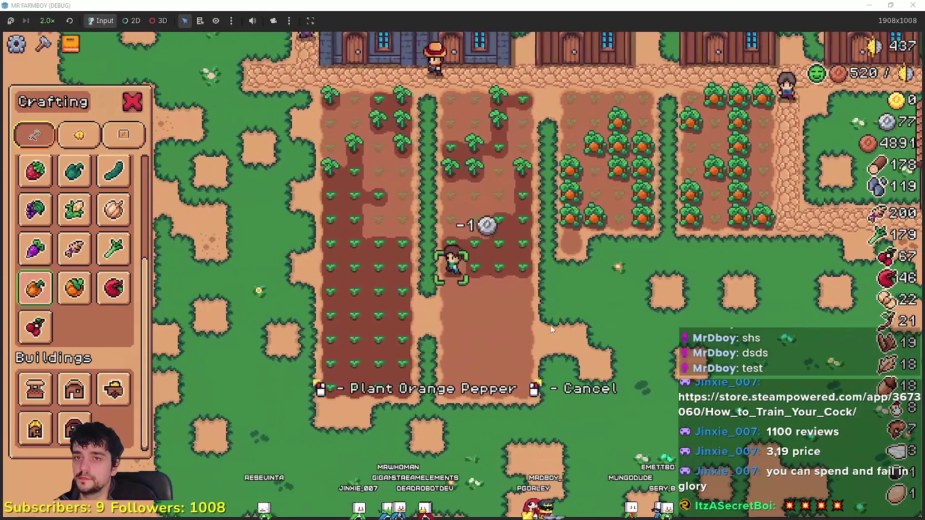
click(551, 329)
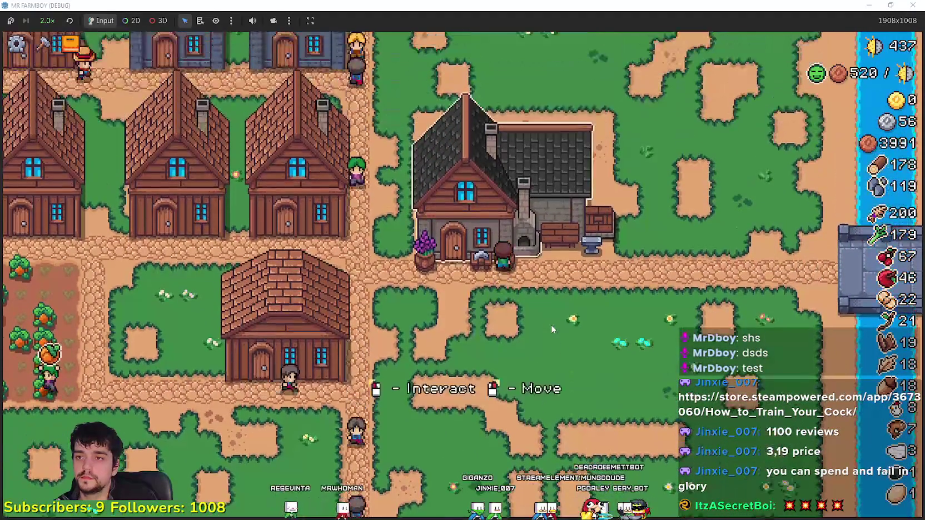
click(551, 324)
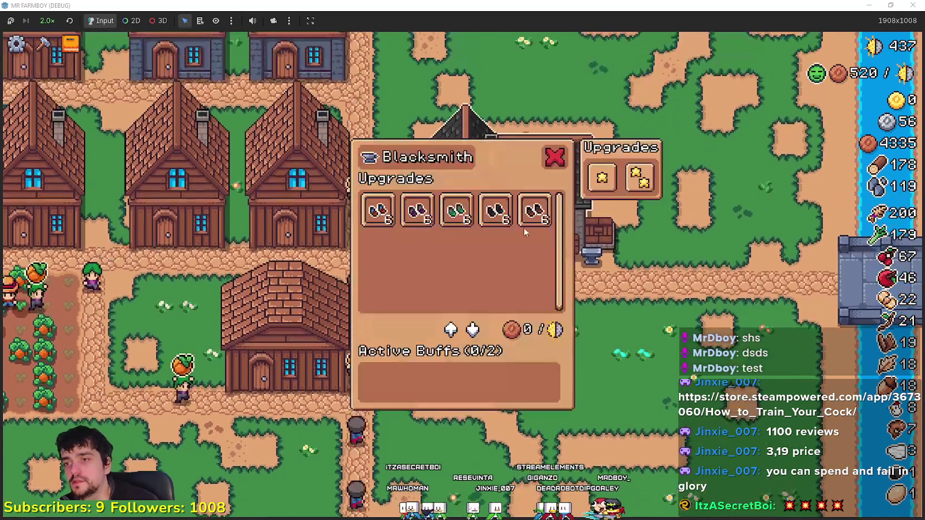
Compare the Forester Boots and Farmer Boots info cards and close the Blacksmith panel
mouse_move(503, 221)
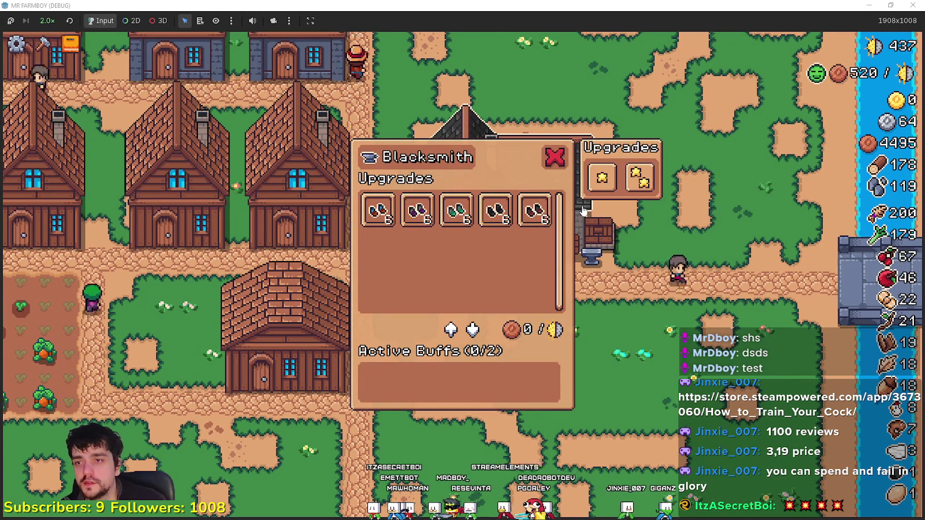
click(556, 158)
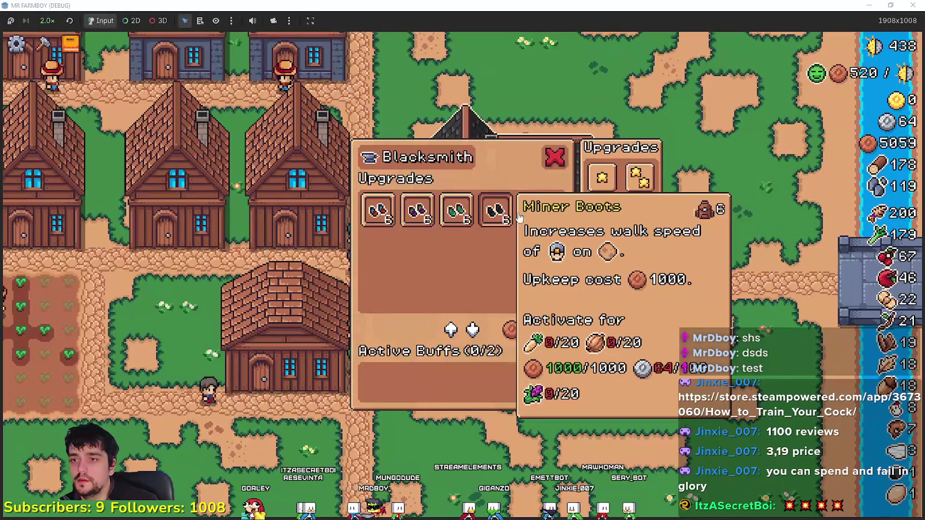
mouse_move(549, 213)
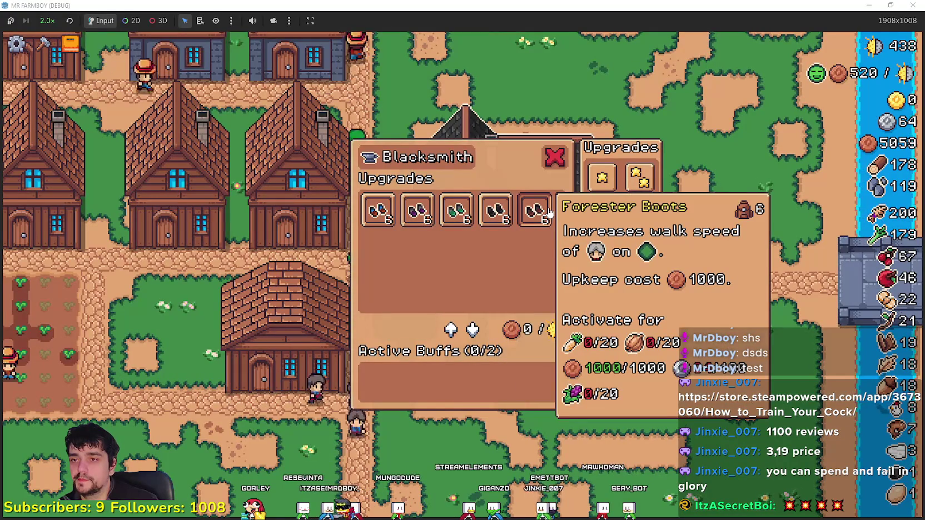
mouse_move(369, 214)
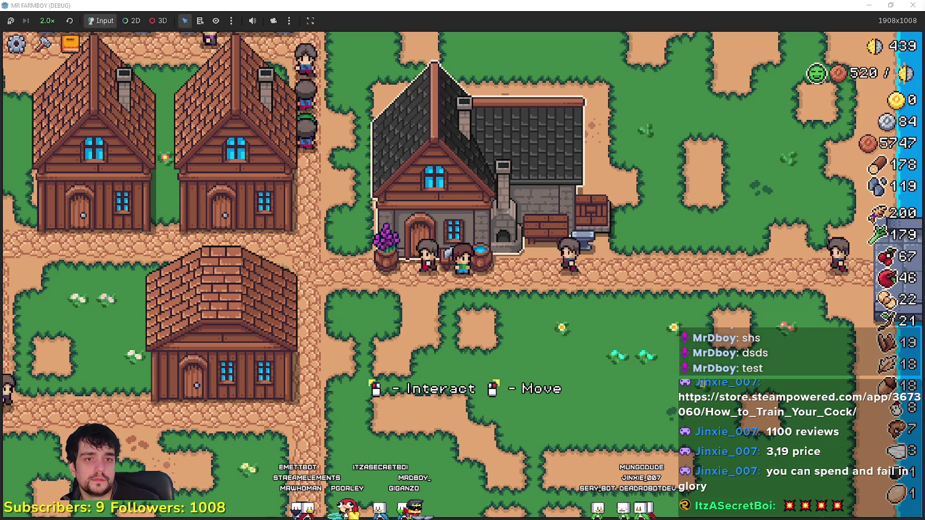
Check the Farmer Boots costs at the blacksmith's anvil, close it, and head toward the crop fields
click(494, 261)
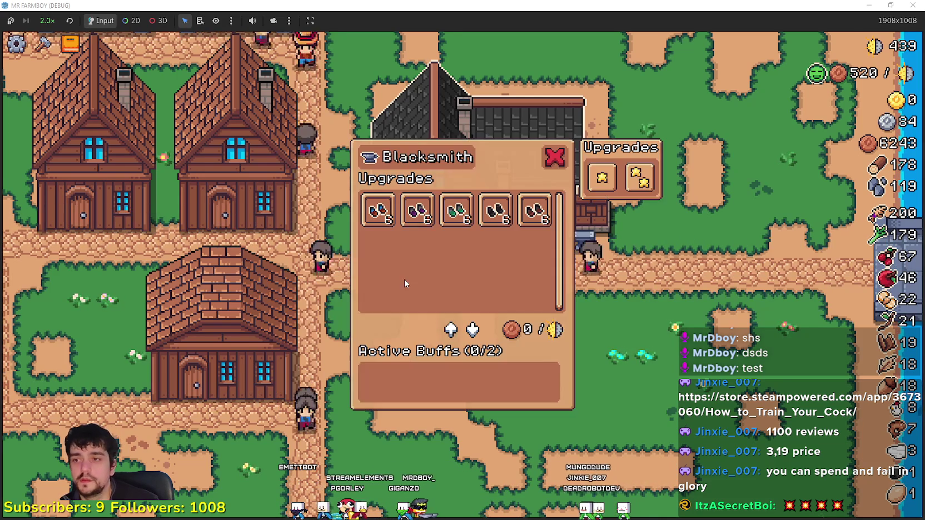
click(584, 286)
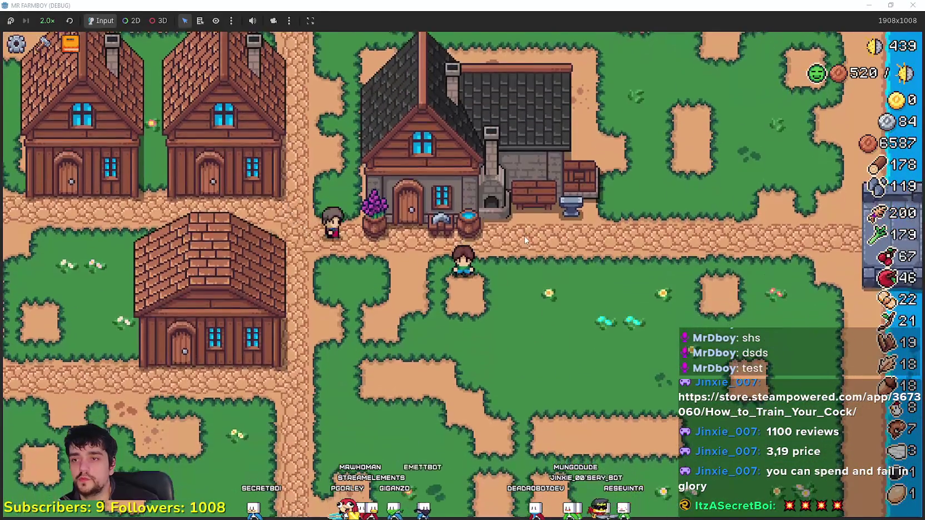
click(524, 236)
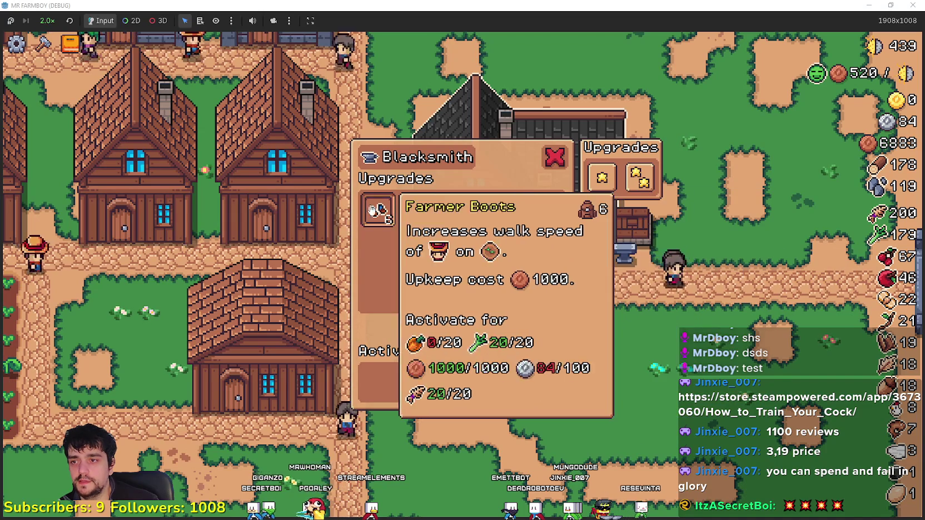
key(Escape)
click(622, 308)
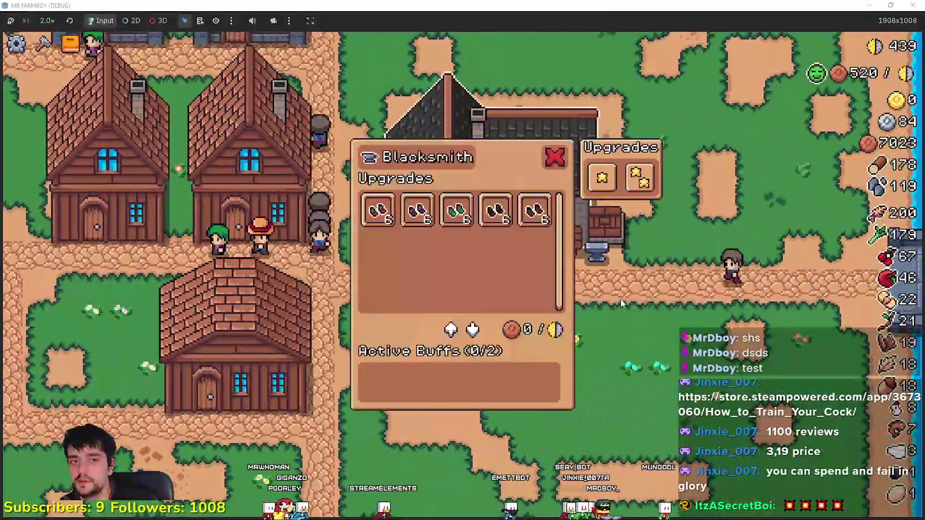
key(Escape)
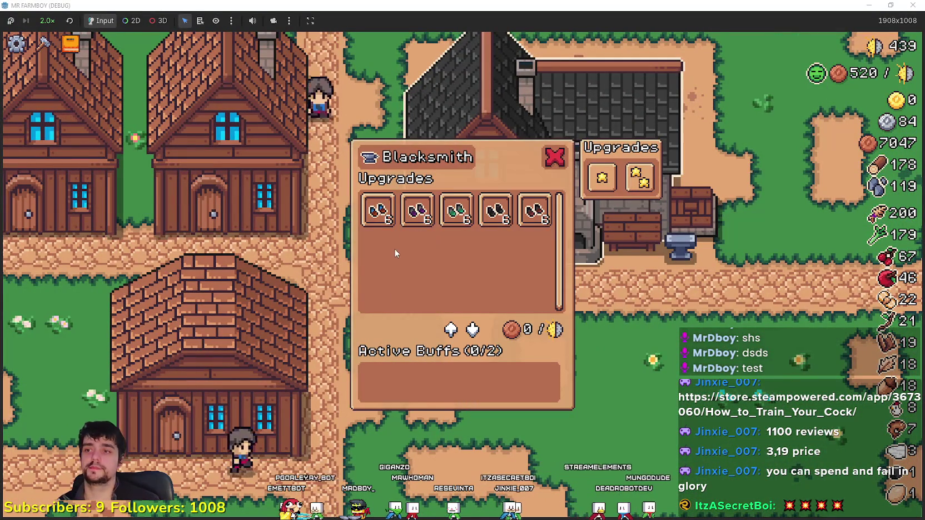
mouse_move(388, 209)
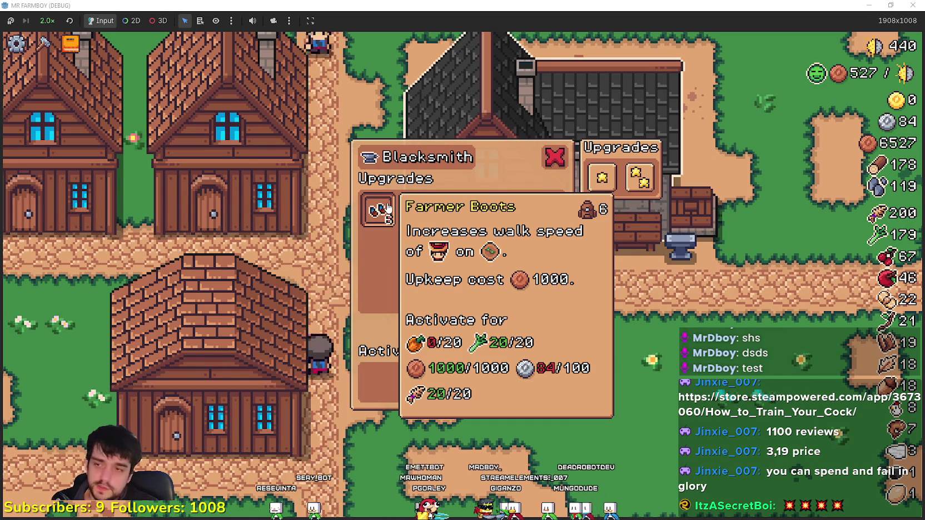
Walk the farmer through the pumpkin and carrot fields and rows of houses to a house door
key(s)
key(a)
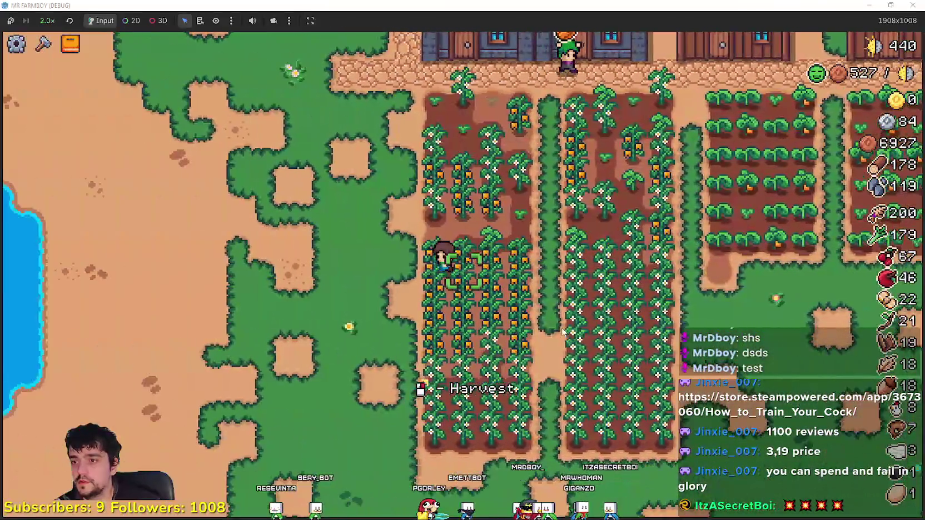
key(w)
key(d)
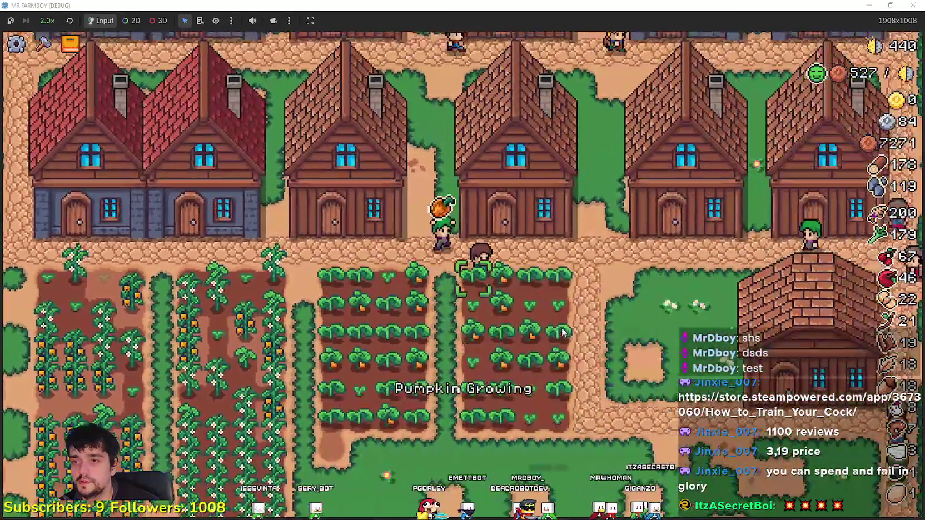
key(d)
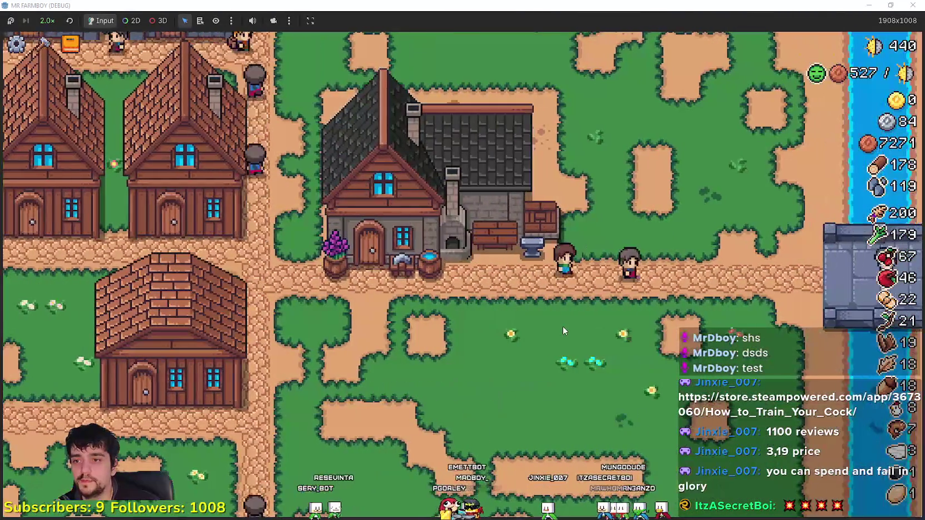
key(w)
key(a)
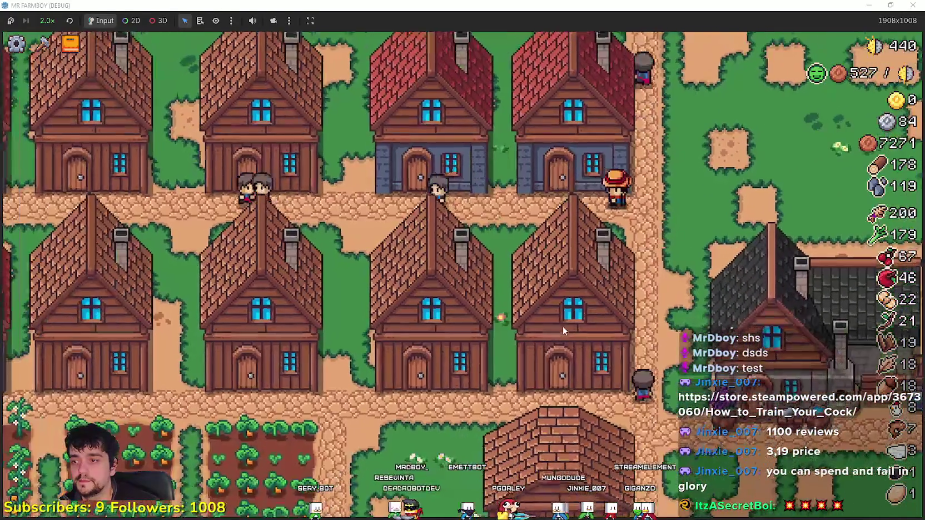
key(s)
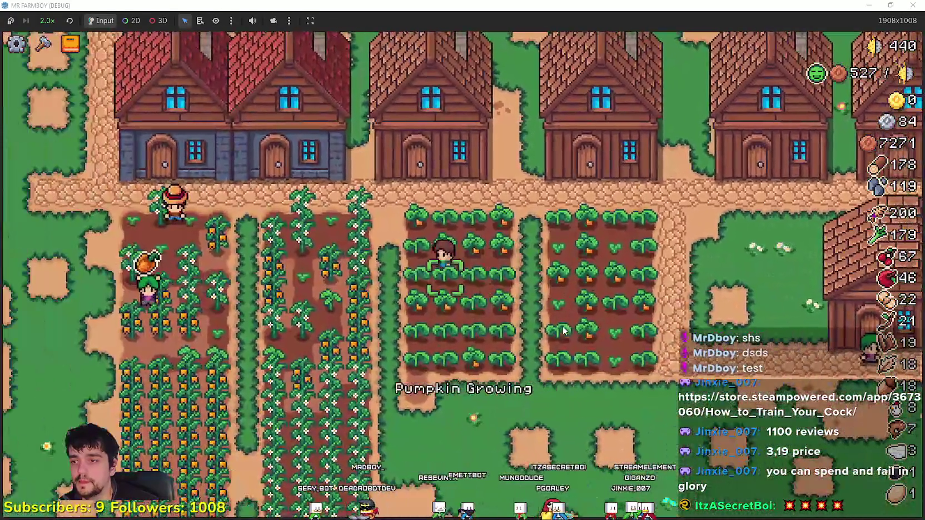
key(a)
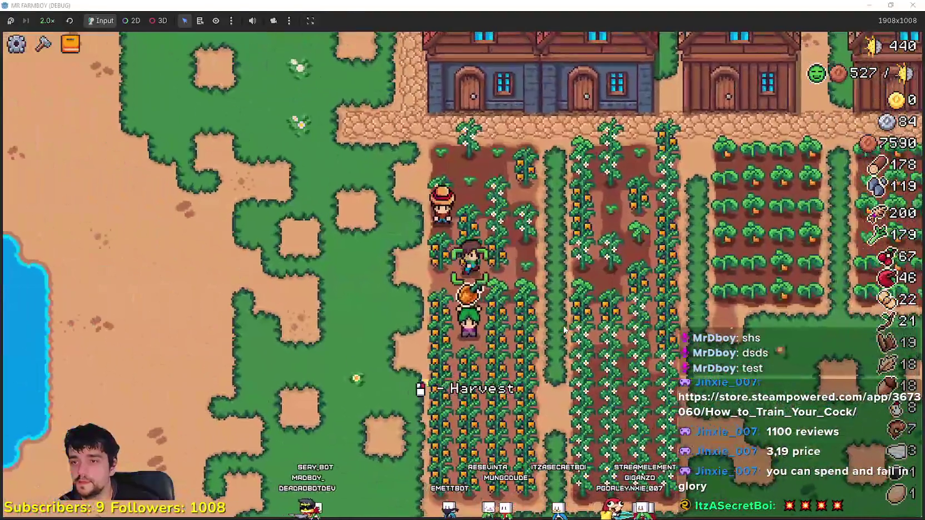
key(w)
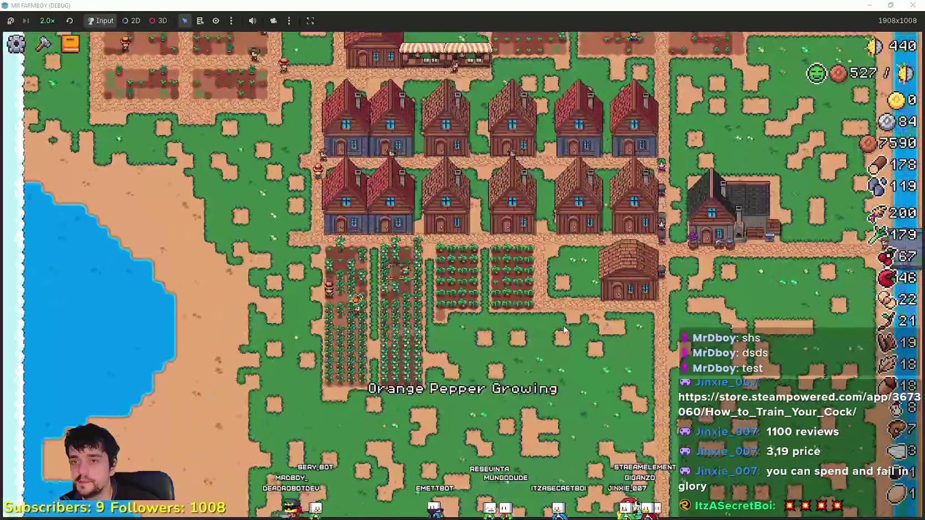
key(d)
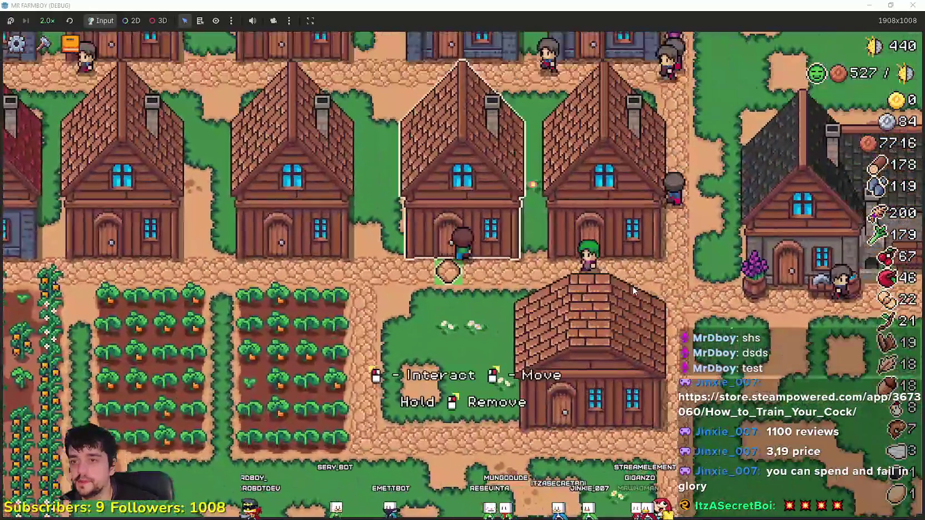
View the house's Hireable Workers, then read the Blacksmith's Forester Boots card and close it
click(633, 285)
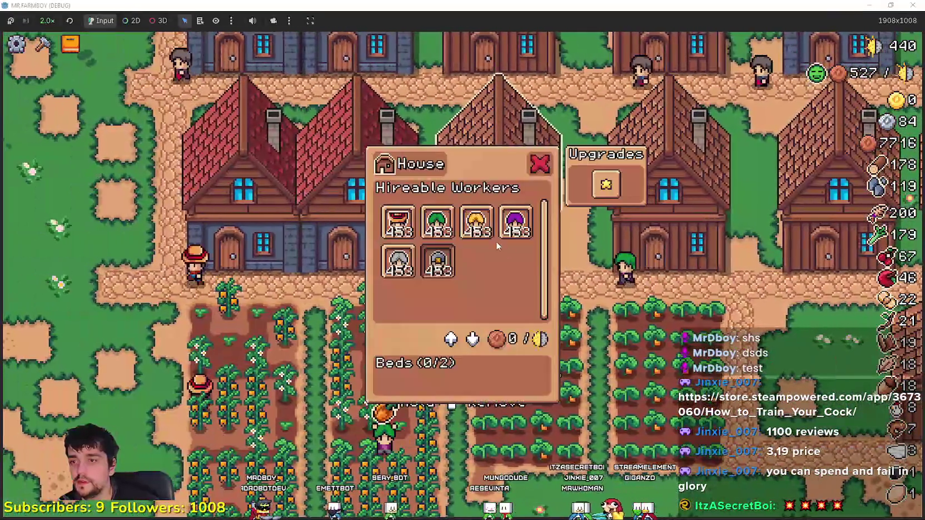
right_click(609, 262)
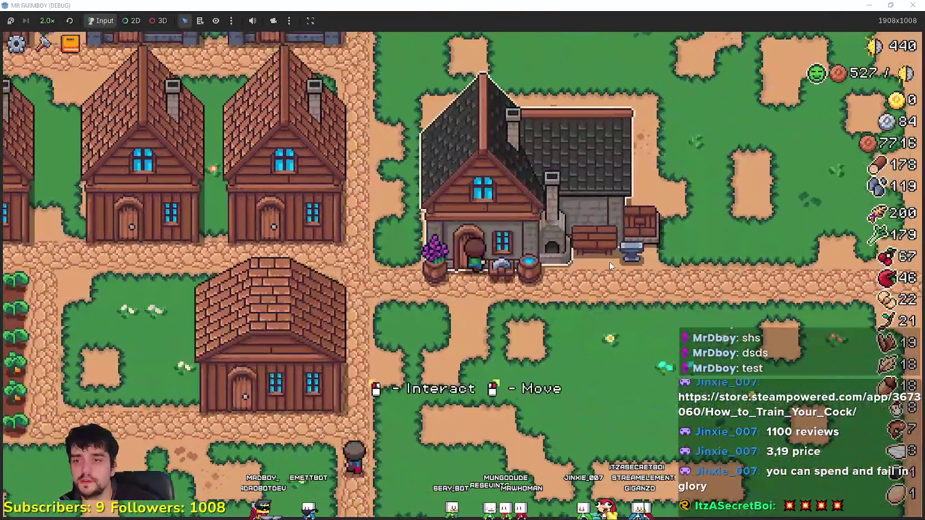
click(609, 262)
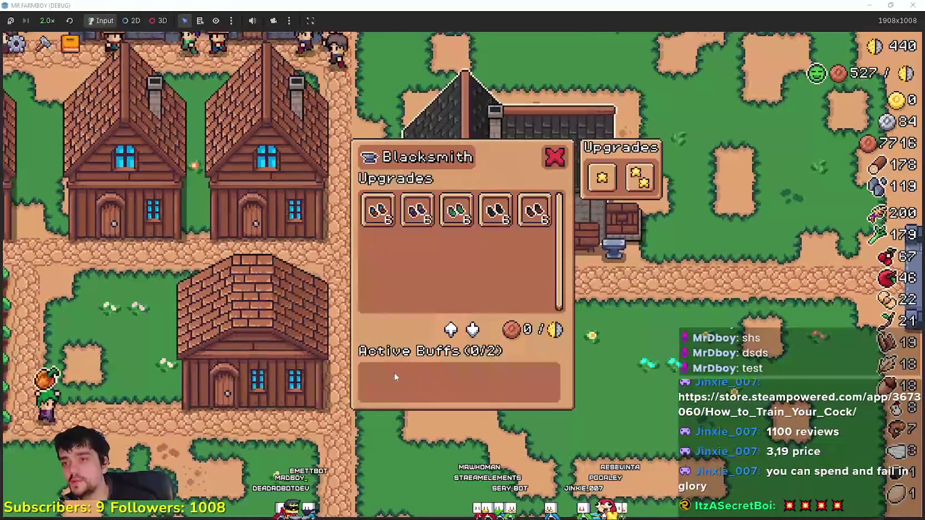
mouse_move(537, 217)
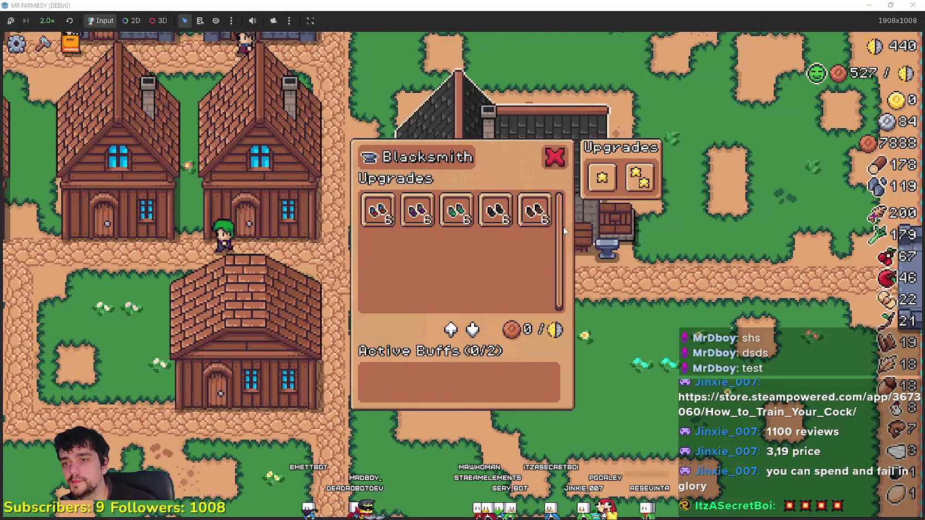
click(611, 247)
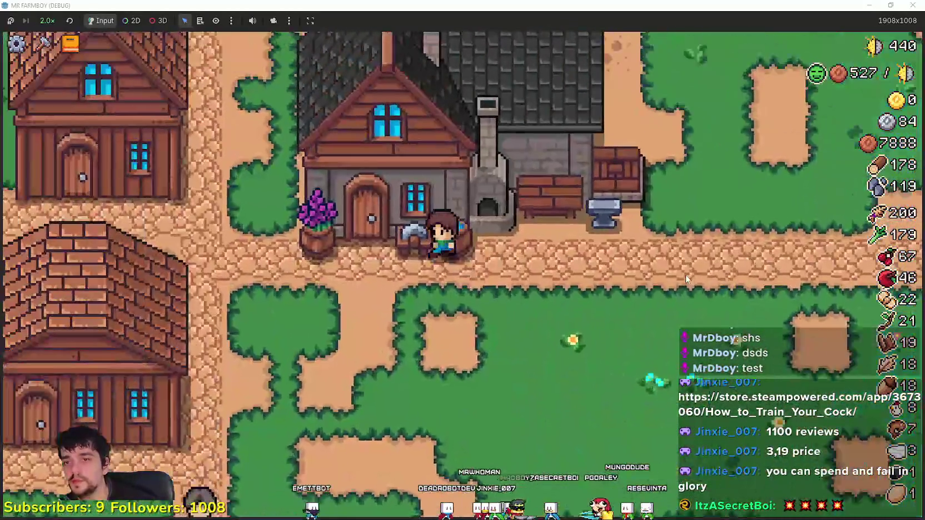
click(605, 214)
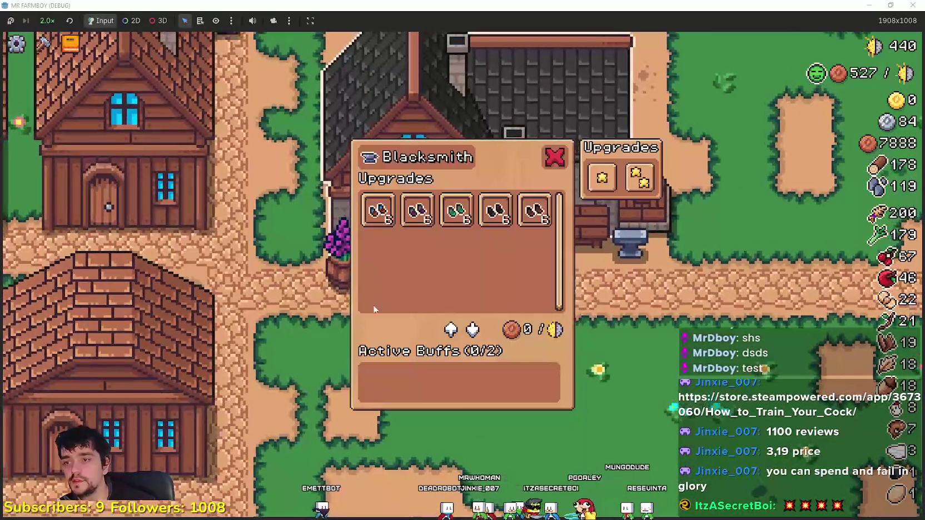
click(565, 385)
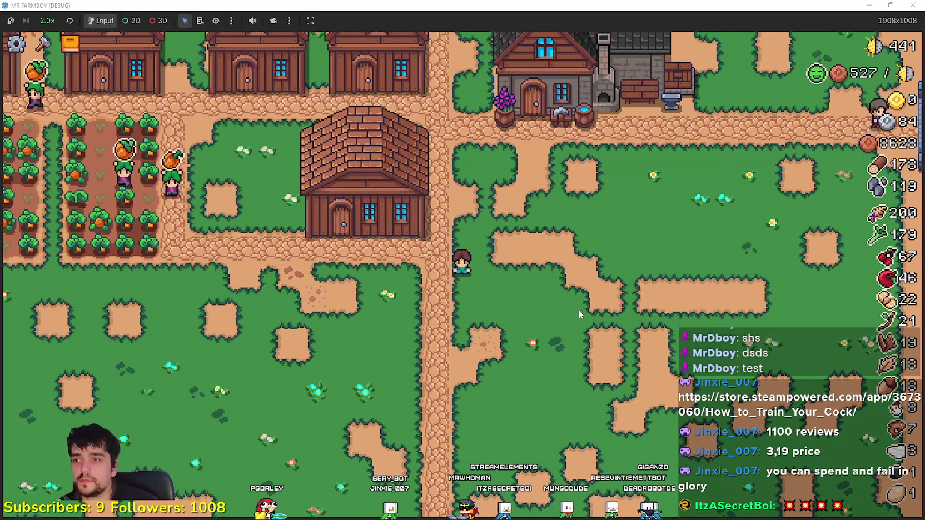
Look over the crop advancements, then check two houses' workers and beds panels
key(Tab)
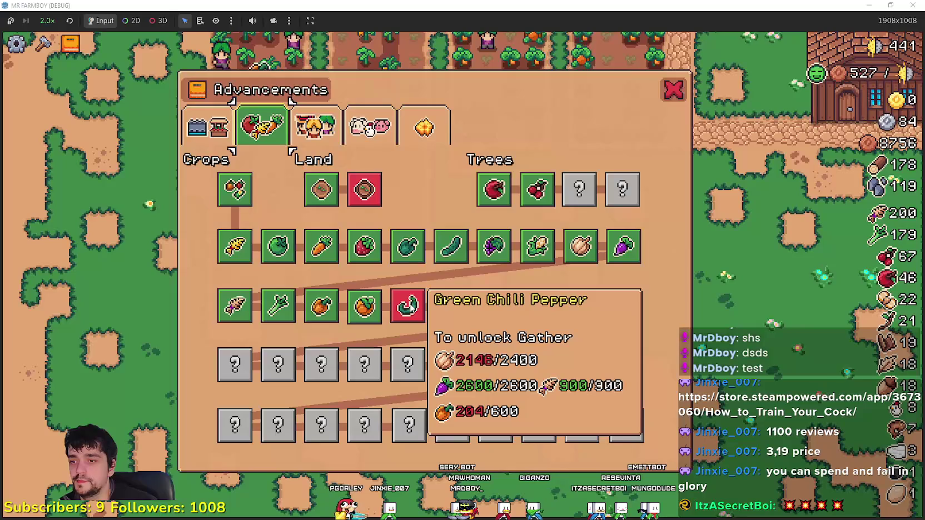
key(Tab)
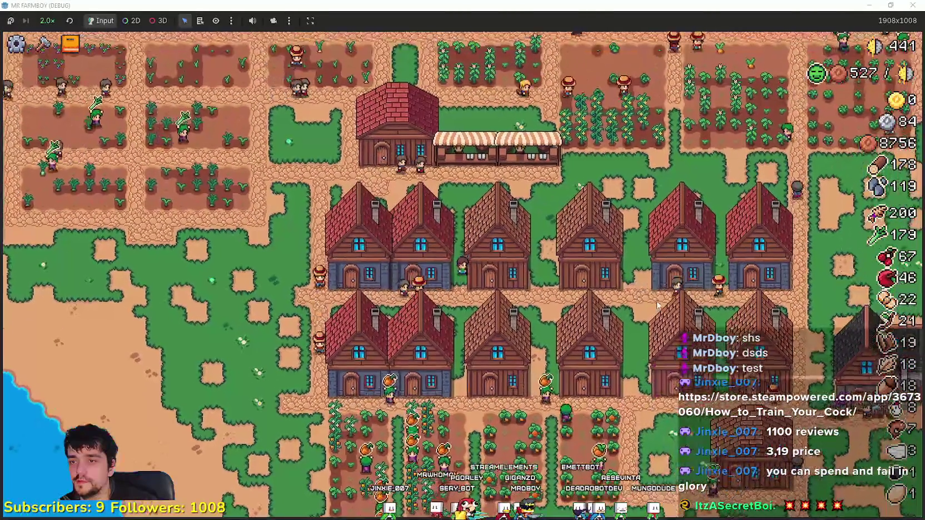
click(656, 305)
click(623, 264)
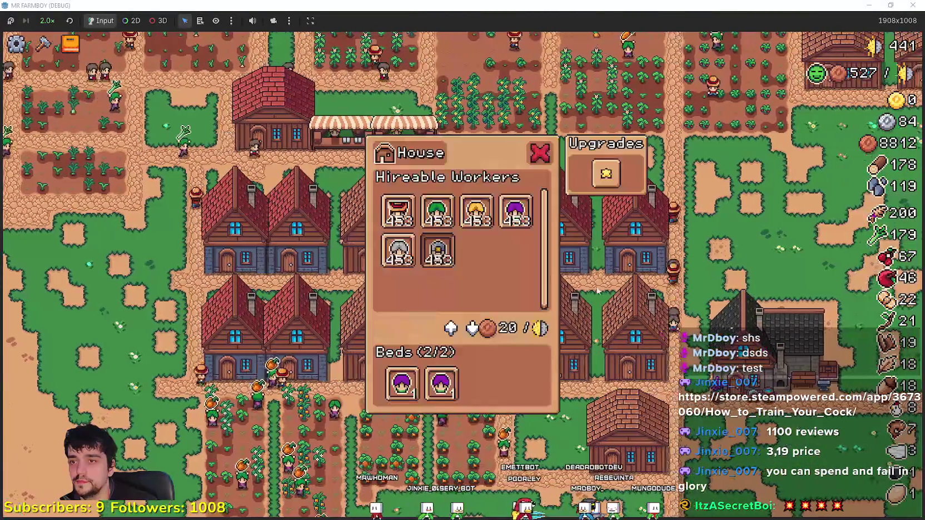
key(Escape)
key(a)
key(s)
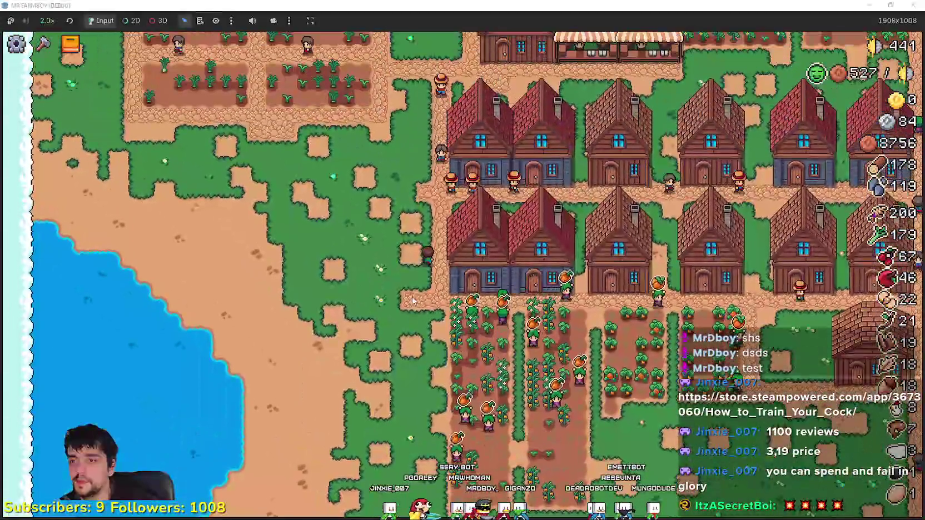
Walk north and inspect more houses, ending on a Hireable Workers panel with both beds filled
key(w)
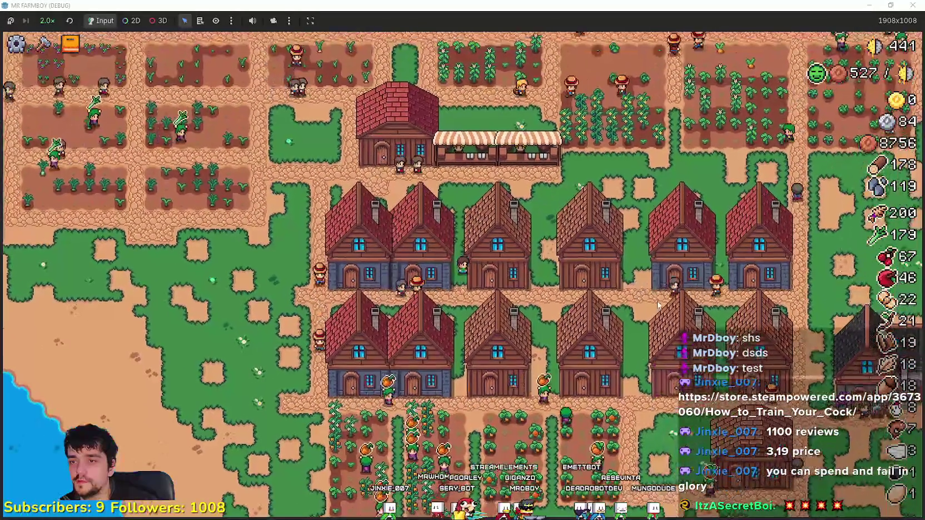
click(616, 184)
key(Escape)
click(615, 185)
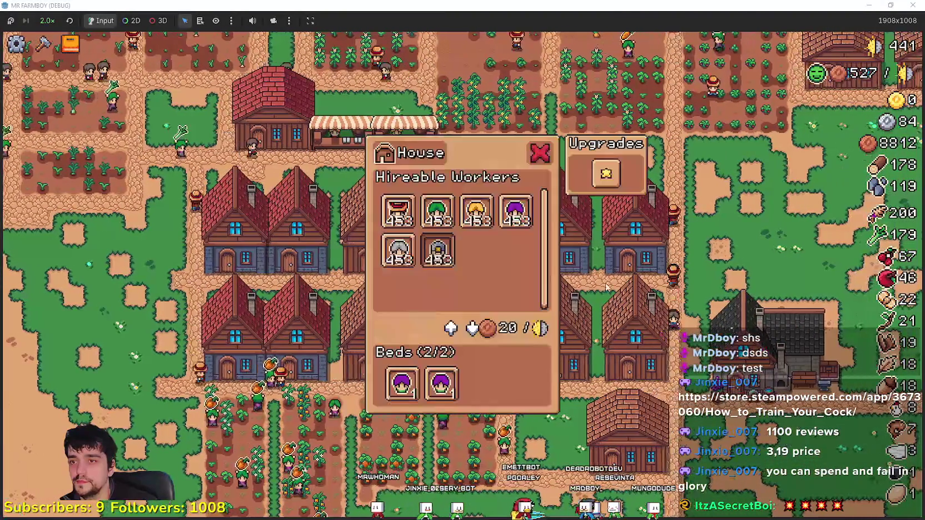
key(Escape)
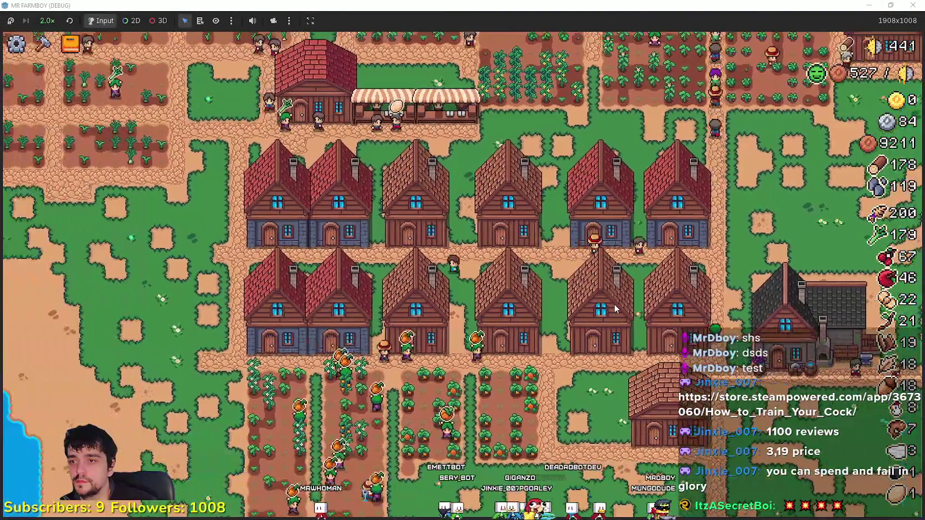
click(631, 319)
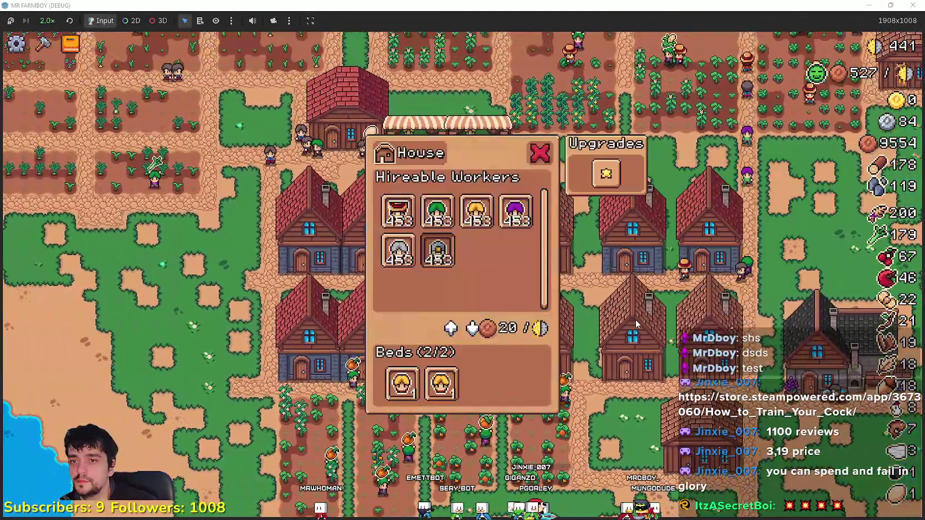